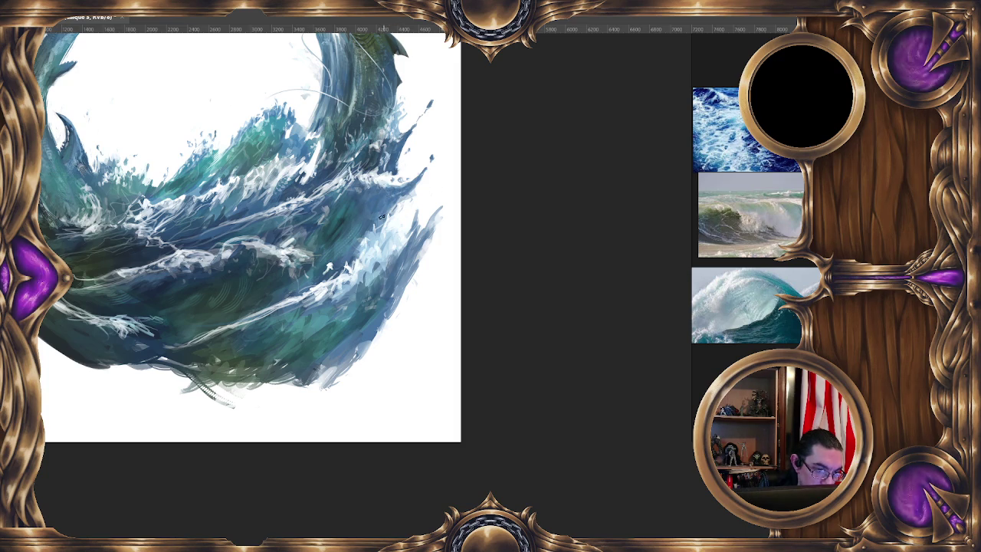
Step: Set the brush to about 53 px and pan over the wave's right side
{"action": "mouse_move", "coordinate": [429, 181]}
{"action": "left_mouse_down"}
{"action": "mouse_move", "coordinate": [389, 181]}
{"action": "mouse_move", "coordinate": [394, 150]}
{"action": "left_mouse_up"}
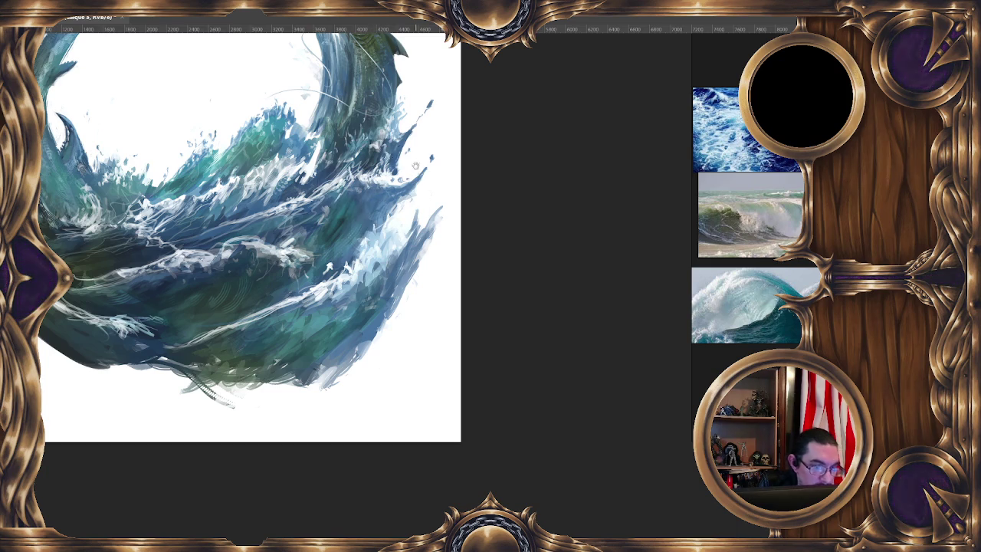
{"action": "left_click_drag", "start_coordinate": [374, 190], "coordinate": [364, 172]}
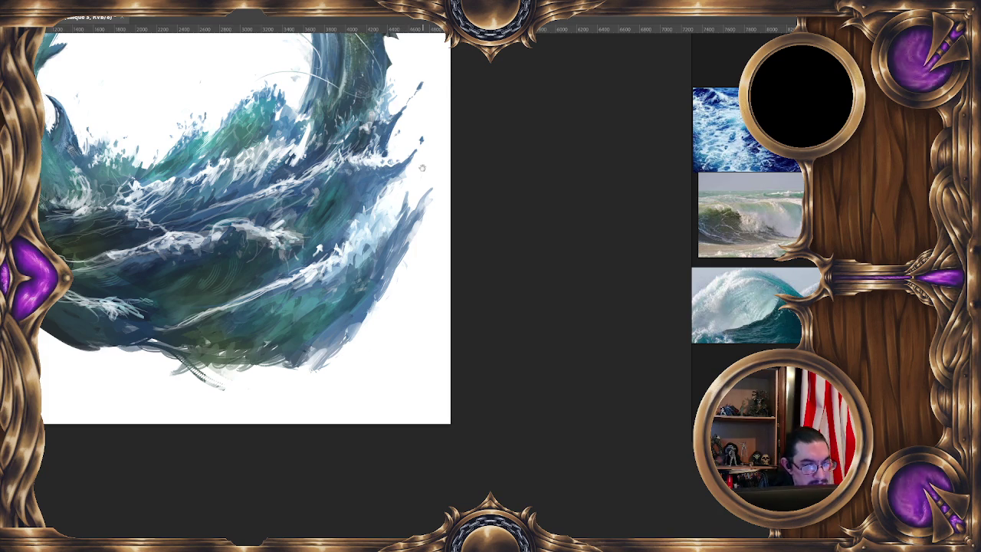
{"action": "left_click_drag", "start_coordinate": [387, 178], "coordinate": [376, 175]}
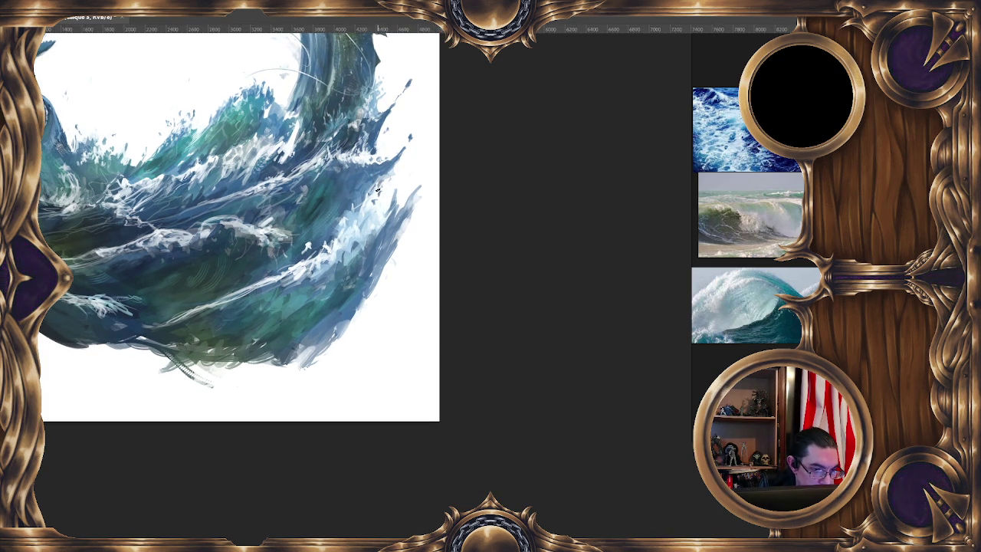
Step: Sample blue and white tones from the wave's right side, then zoom out to the whole emblem
{"action": "left_click", "coordinate": [372, 205], "text": "alt"}
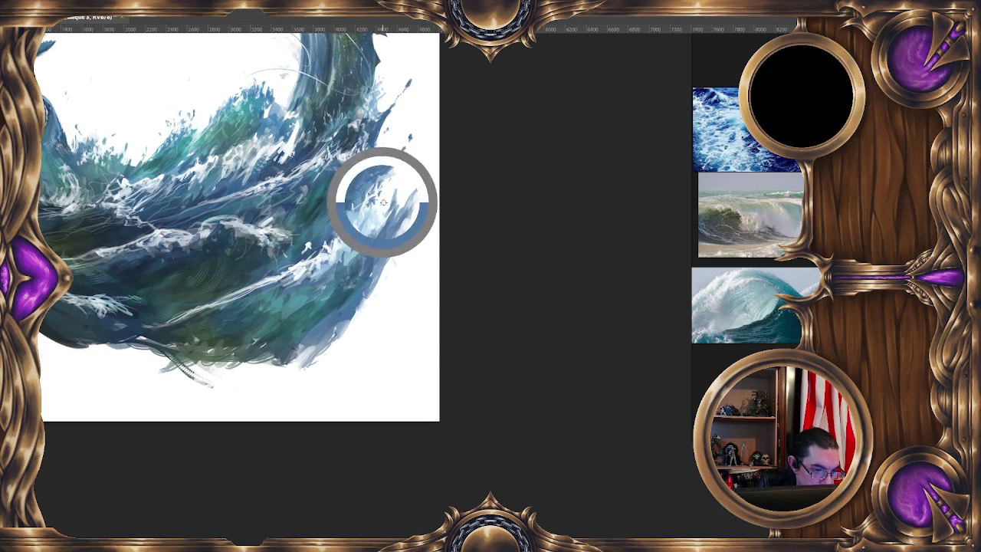
{"action": "left_click", "coordinate": [394, 201], "text": "alt"}
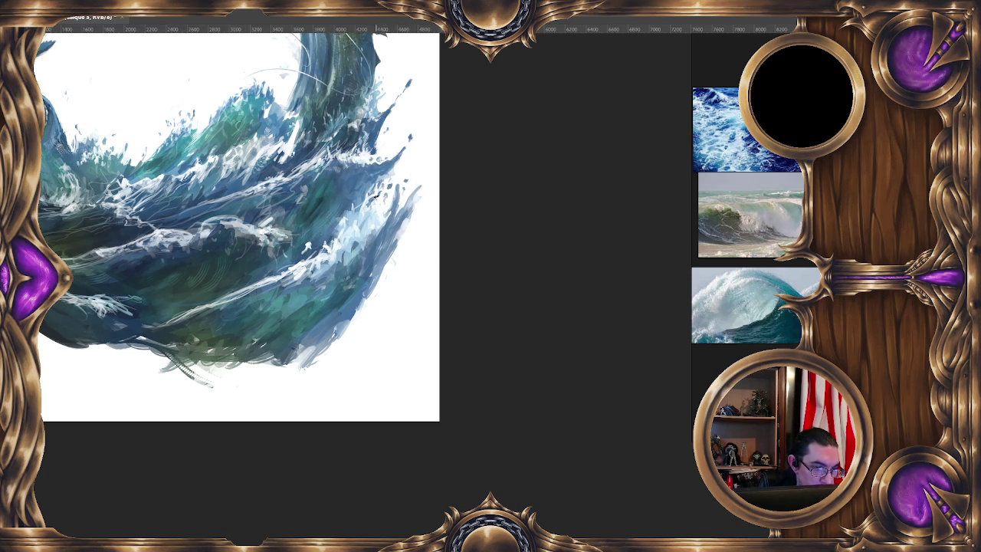
{"action": "left_click", "coordinate": [365, 191], "text": "alt"}
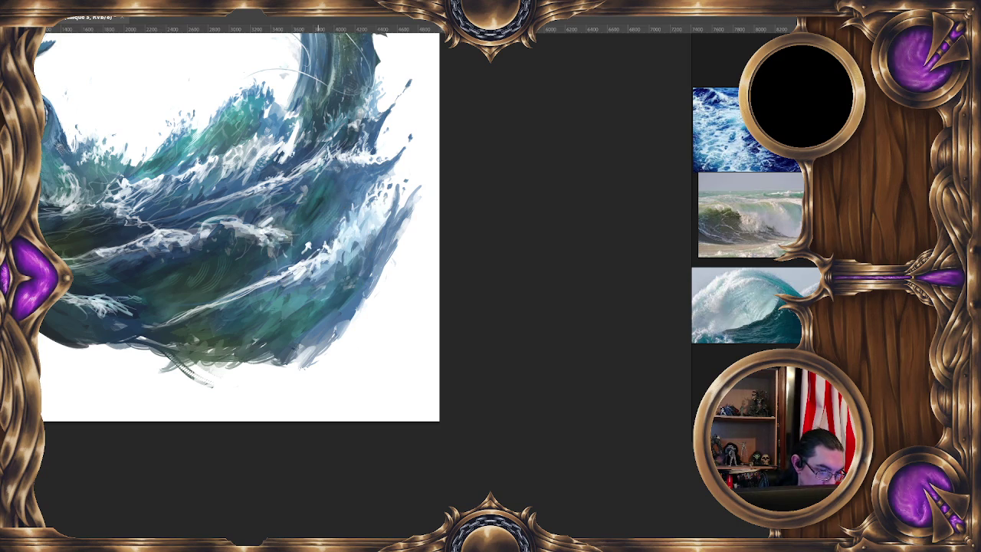
{"action": "left_click_drag", "start_coordinate": [230, 230], "coordinate": [279, 134]}
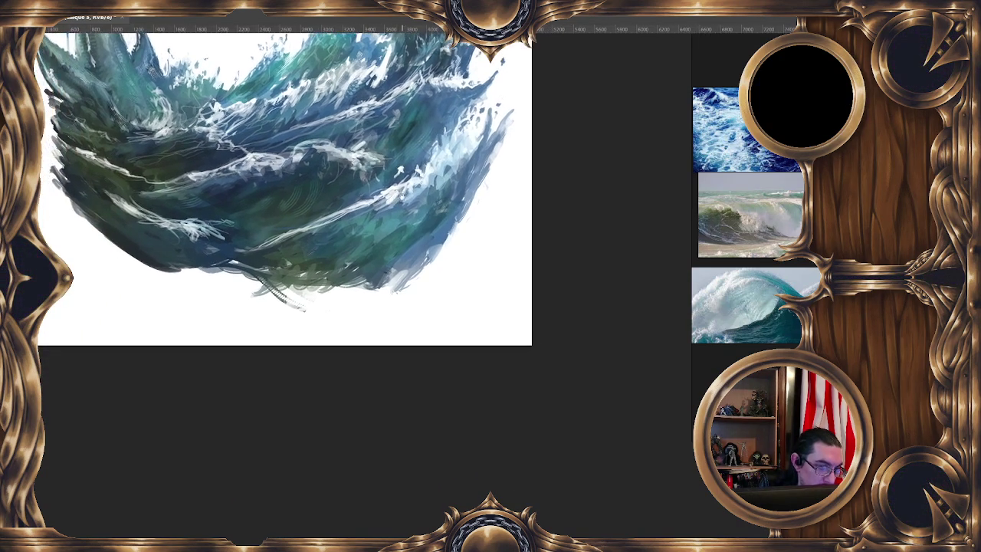
{"action": "scroll", "coordinate": [460, 295], "scroll_direction": "down", "scroll_amount": 2}
{"action": "scroll", "coordinate": [460, 295], "scroll_direction": "down", "scroll_amount": 1}
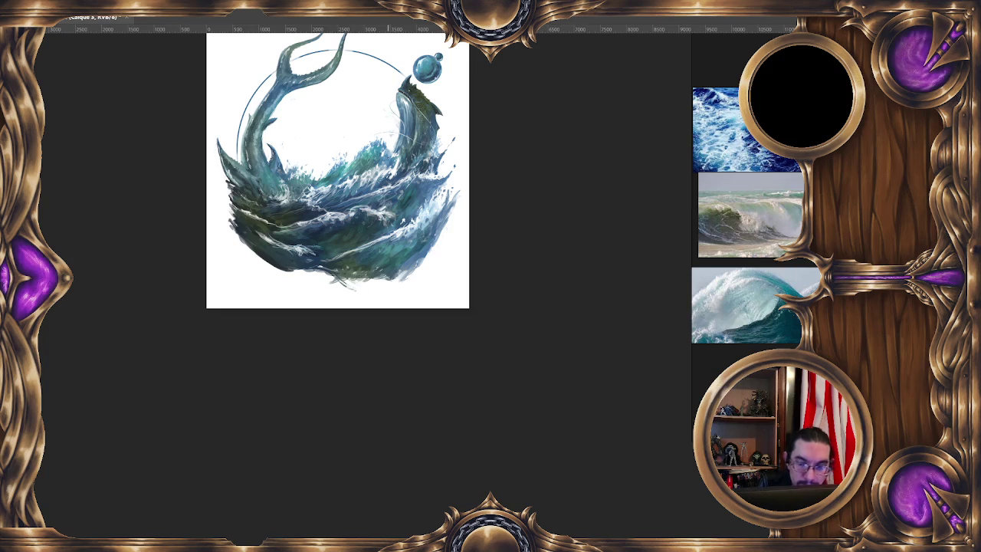
Step: Switch to a different brush preset on Calque 3's layer mask and enlarge it to about 431 px
{"action": "right_click", "coordinate": [265, 176]}
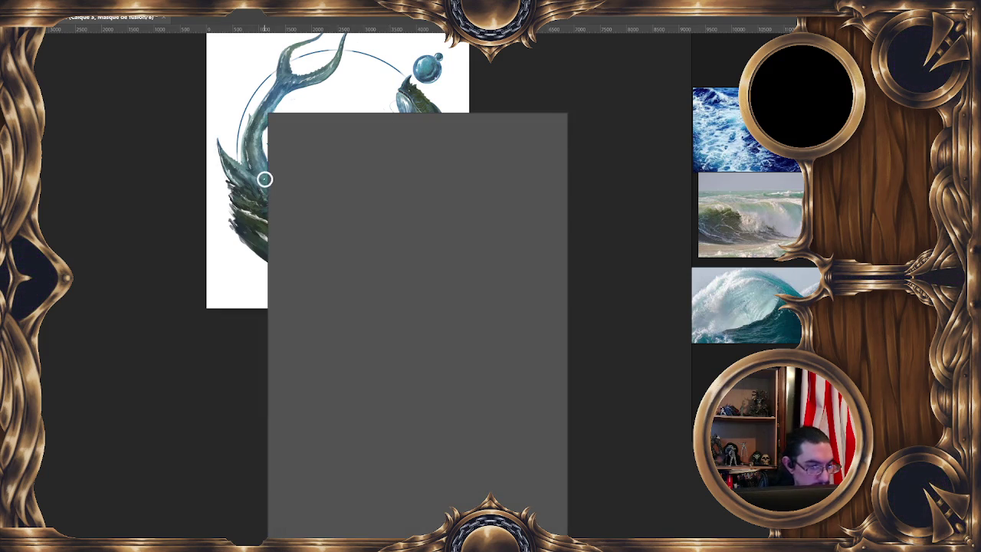
{"action": "left_click", "coordinate": [330, 272]}
{"action": "key", "text": "Return"}
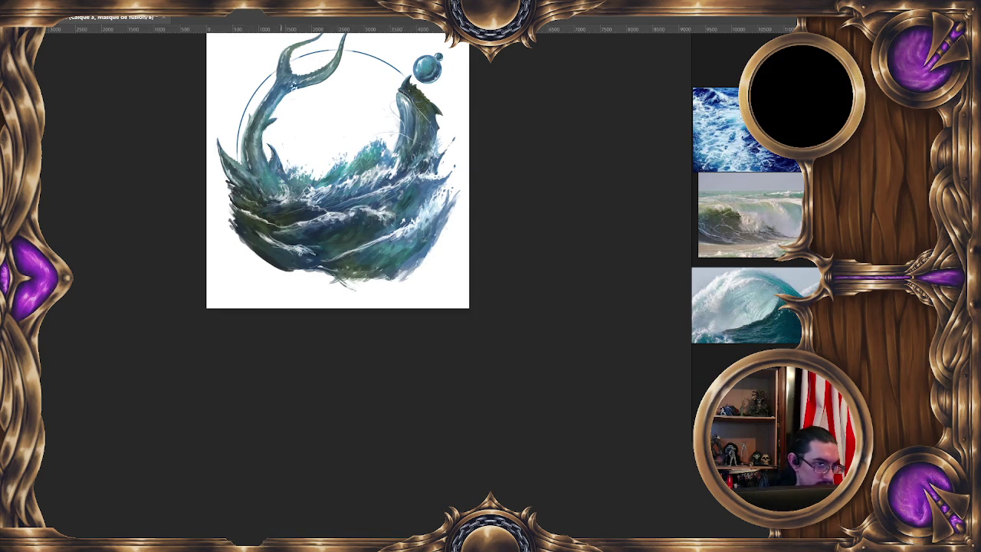
{"action": "left_click_drag", "start_coordinate": [295, 87], "coordinate": [250, 67]}
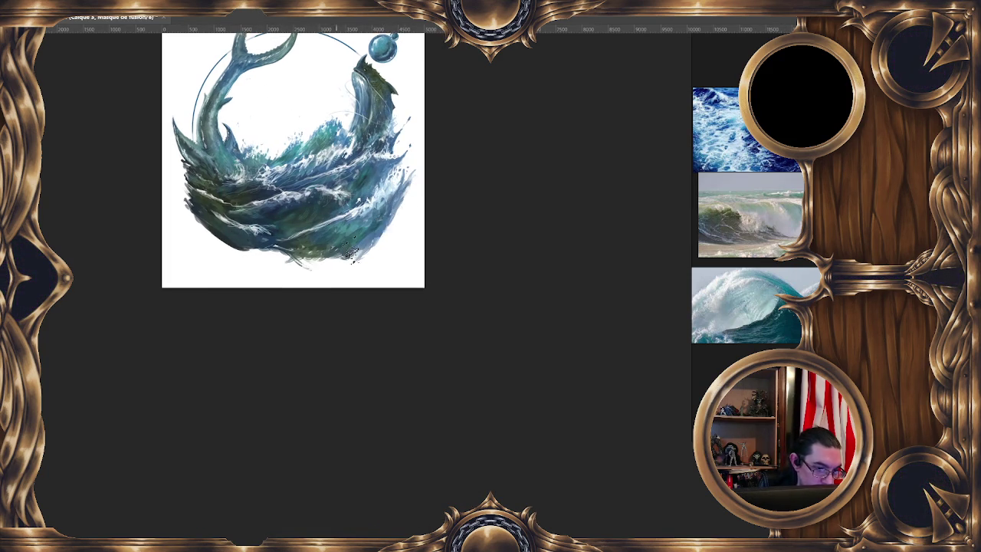
{"action": "key", "text": "bracketright"}
{"action": "key", "text": "bracketright"}
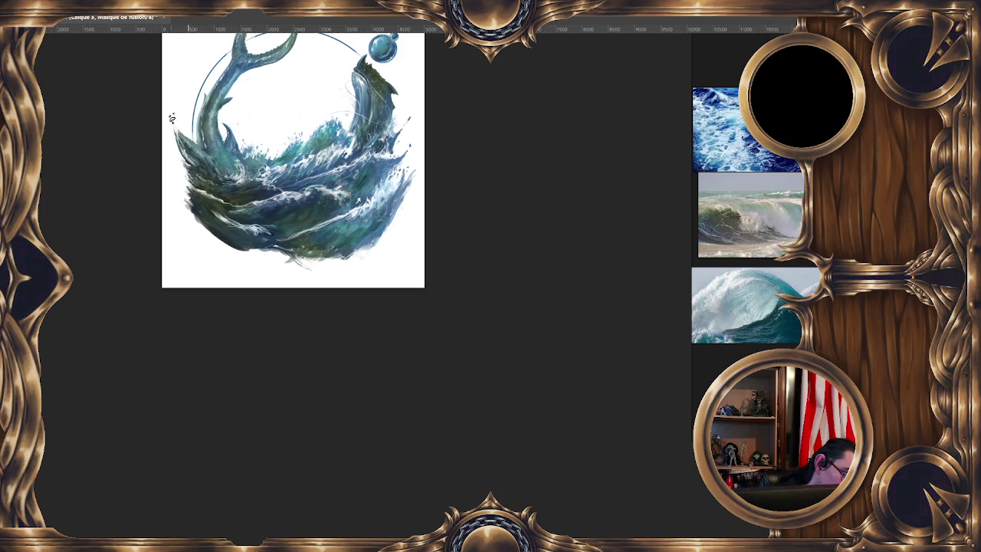
{"action": "left_click_drag", "start_coordinate": [339, 25], "coordinate": [307, 85]}
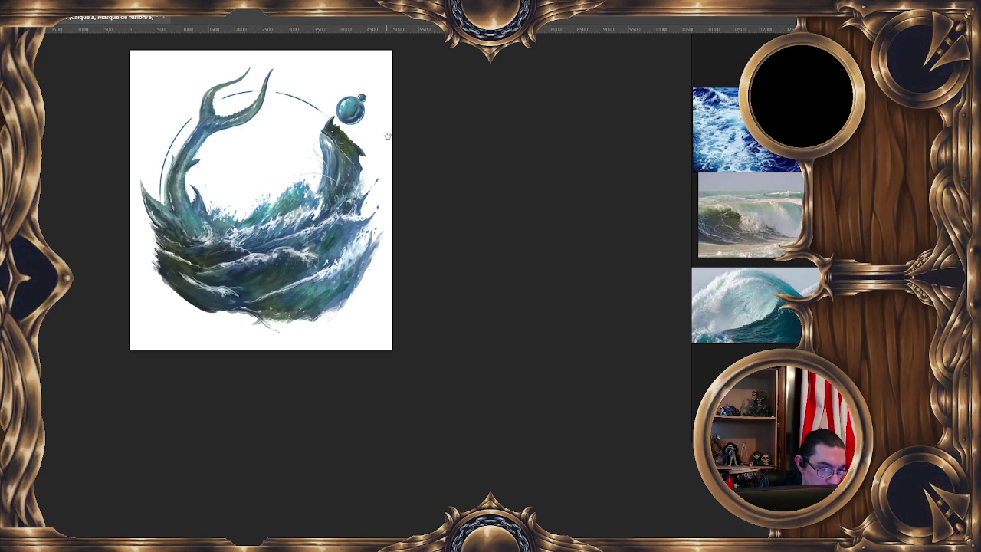
{"action": "left_click_drag", "start_coordinate": [388, 136], "coordinate": [391, 117]}
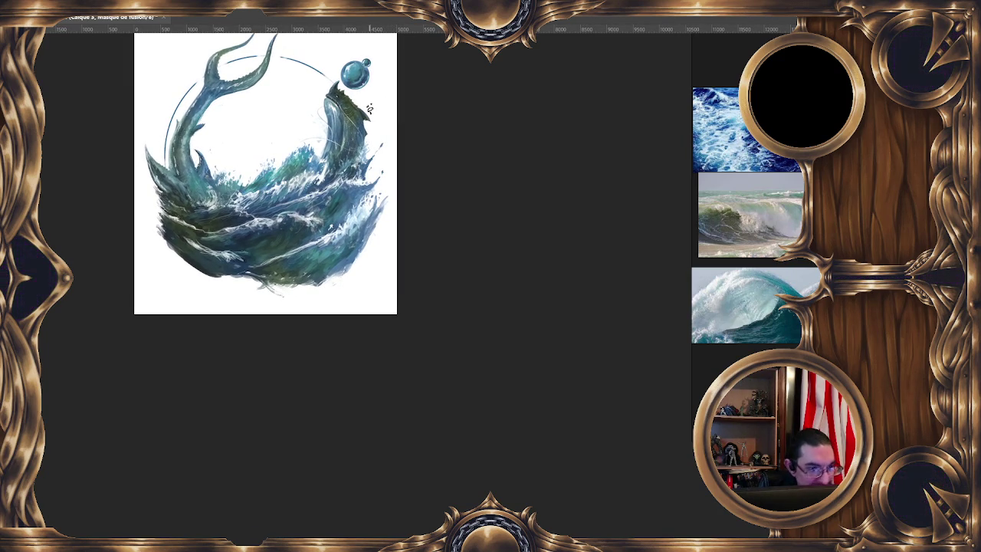
{"action": "scroll", "coordinate": [391, 86], "scroll_direction": "down", "scroll_amount": 1}
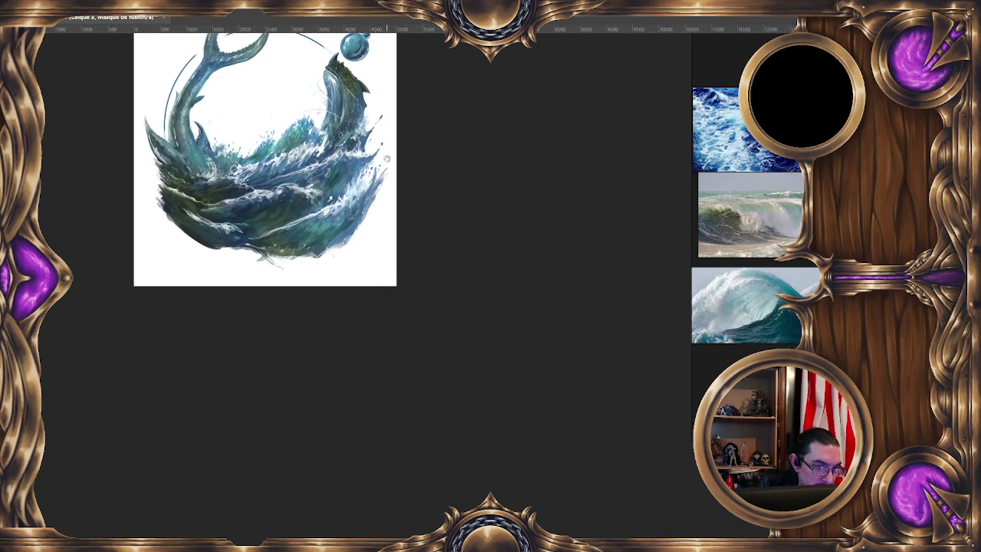
Step: Resize the brush to about 89 px and mask away the wave's ragged right edge
{"action": "scroll", "coordinate": [378, 150], "scroll_direction": "down", "scroll_amount": 1}
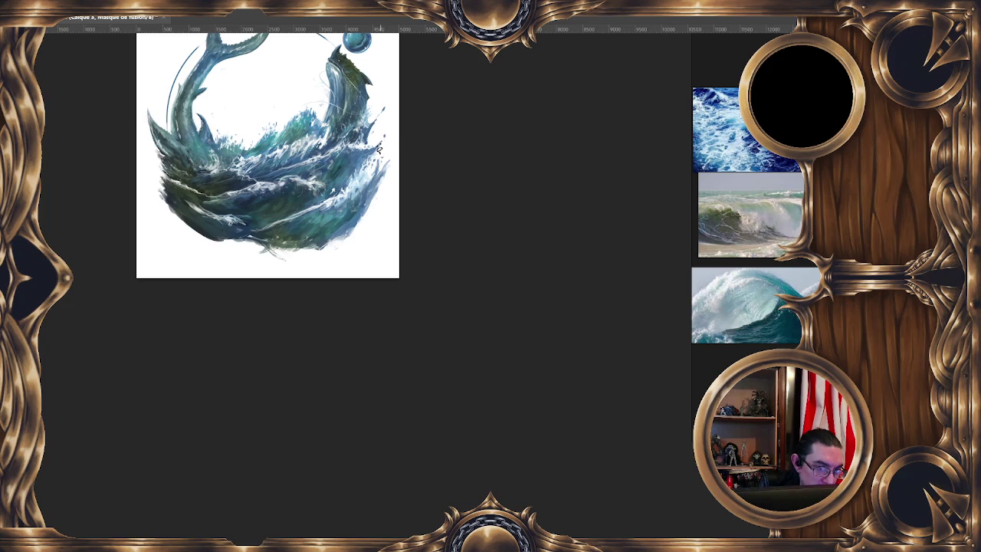
{"action": "right_click", "coordinate": [380, 143], "text": "alt"}
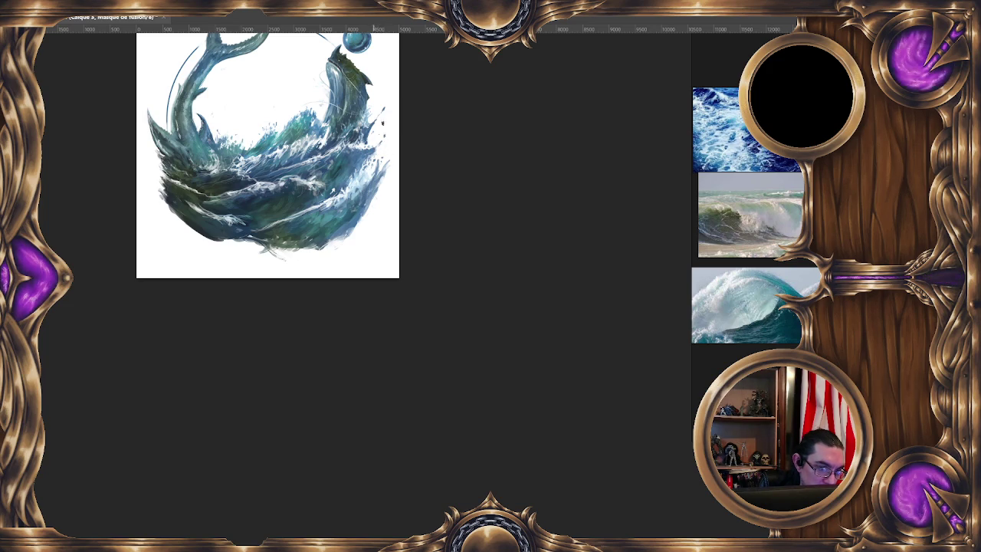
{"action": "right_click", "coordinate": [376, 117], "text": "alt"}
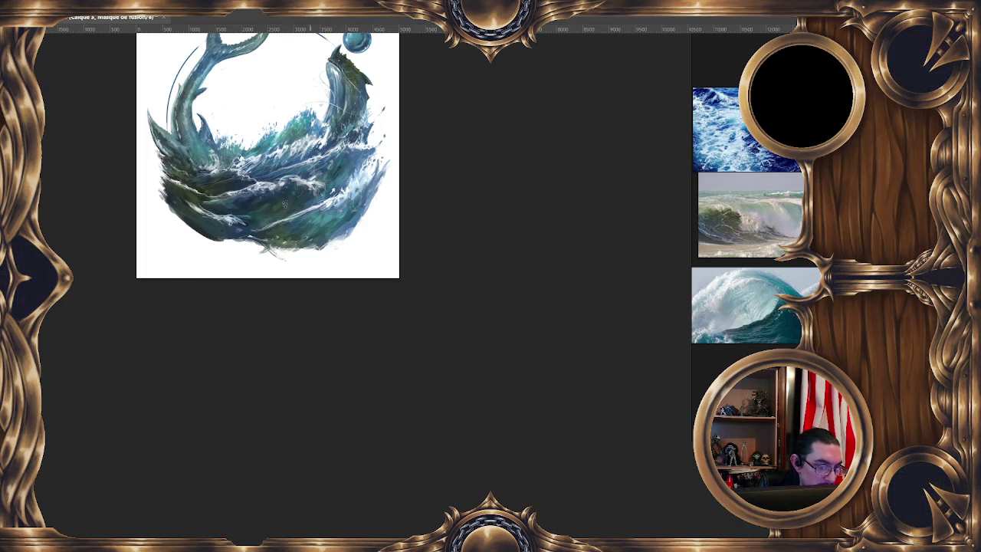
{"action": "right_click", "coordinate": [215, 234], "text": "alt"}
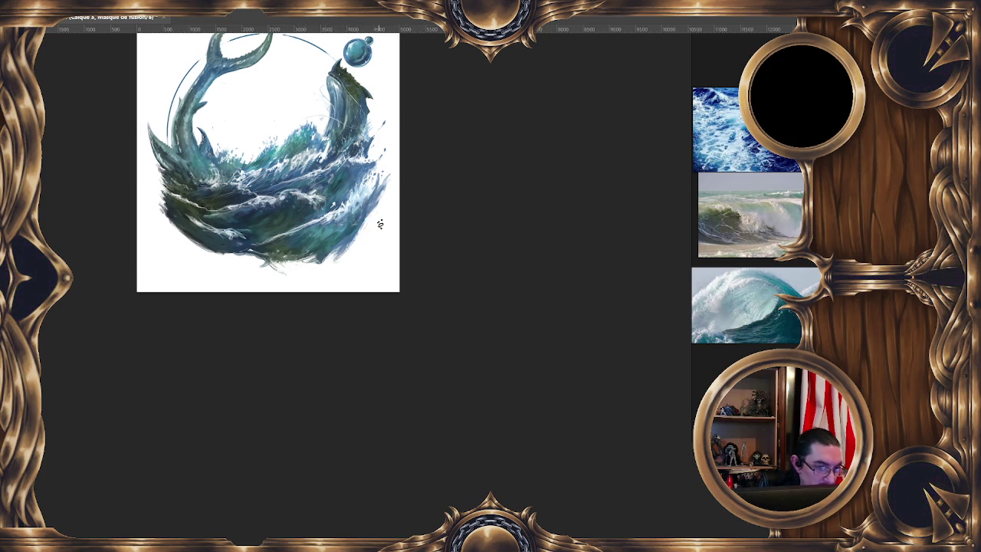
{"action": "left_click_drag", "start_coordinate": [376, 215], "coordinate": [371, 221]}
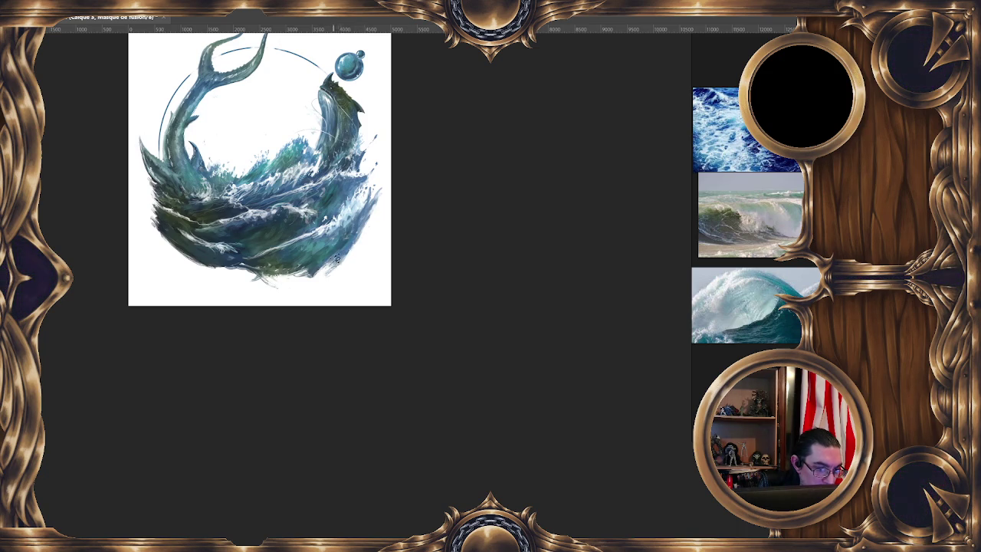
{"action": "scroll", "coordinate": [252, 333], "scroll_direction": "down", "scroll_amount": 4}
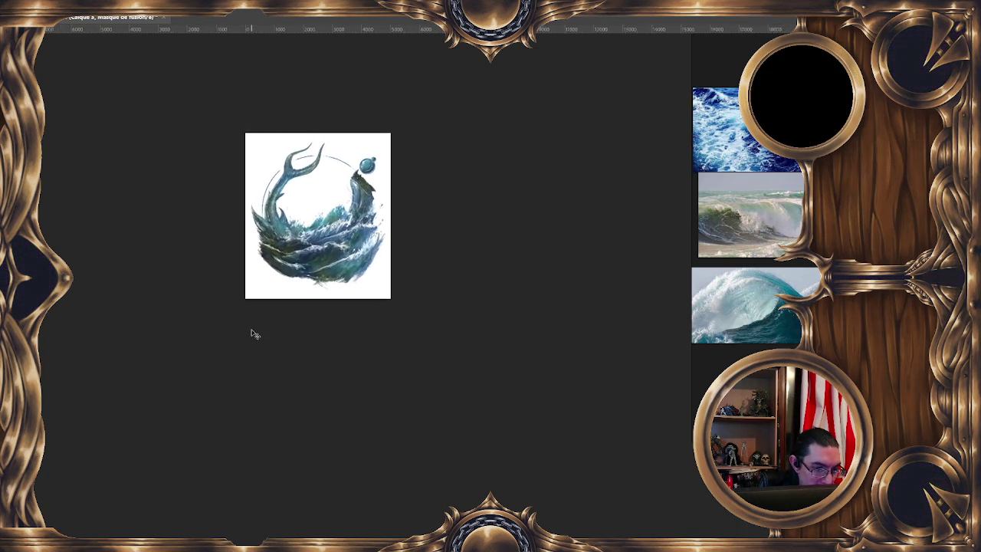
Step: Pick another brush preset from the preset picker with the emblem in view
{"action": "scroll", "coordinate": [252, 331], "scroll_direction": "up", "scroll_amount": 2}
{"action": "scroll", "coordinate": [252, 330], "scroll_direction": "up", "scroll_amount": 2}
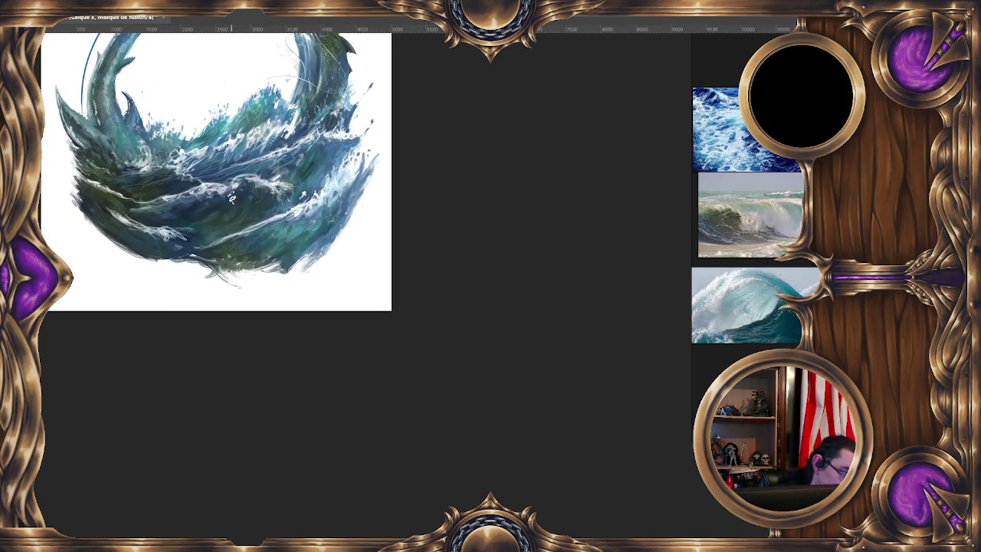
{"action": "right_click", "coordinate": [232, 199]}
{"action": "key", "text": "Escape"}
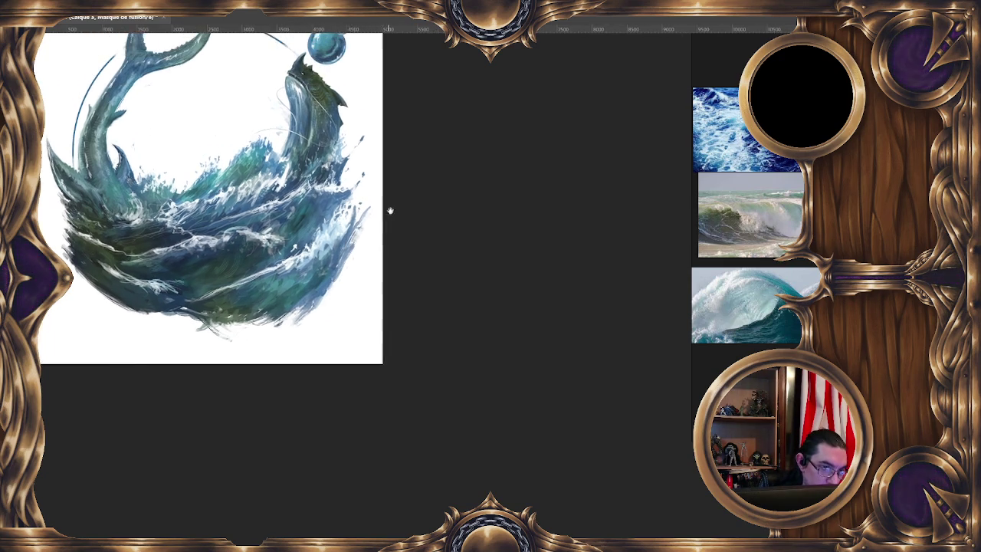
{"action": "left_click_drag", "start_coordinate": [390, 210], "coordinate": [410, 254]}
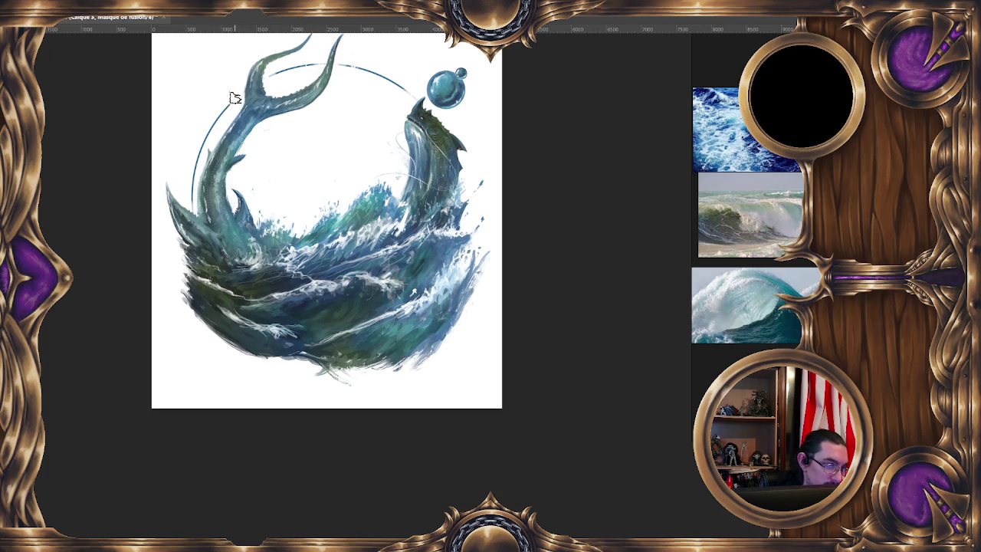
Step: Resize the brush to about 125 px and zoom out to review the full emblem
{"action": "right_click", "coordinate": [198, 186], "text": "alt"}
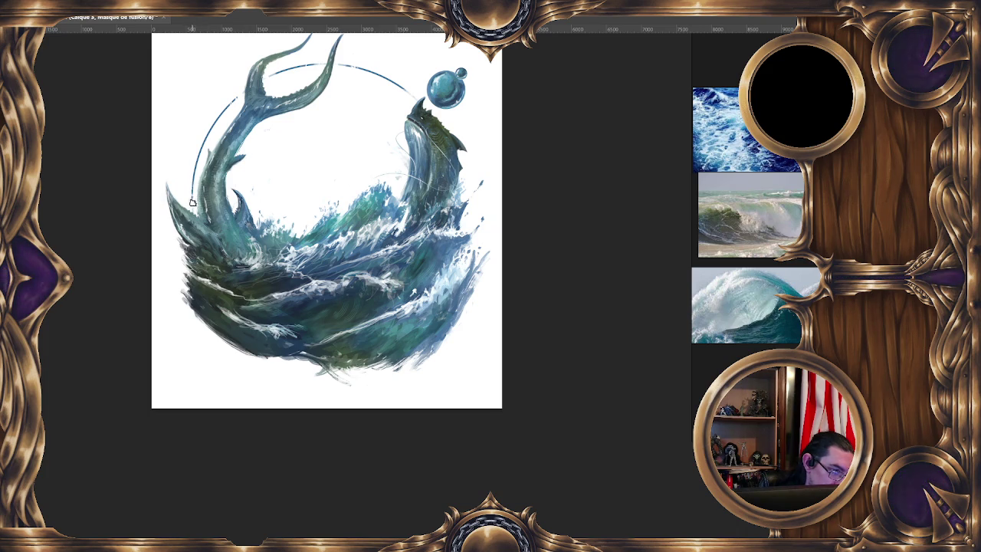
{"action": "left_click_drag", "start_coordinate": [327, 220], "coordinate": [266, 226]}
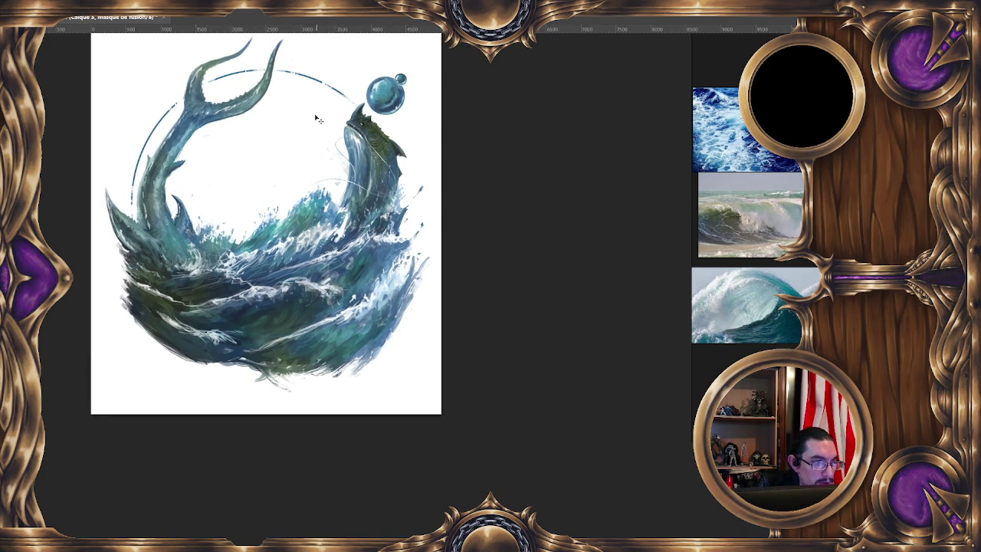
{"action": "key", "text": "minus"}
{"action": "key", "text": "ctrl+minus"}
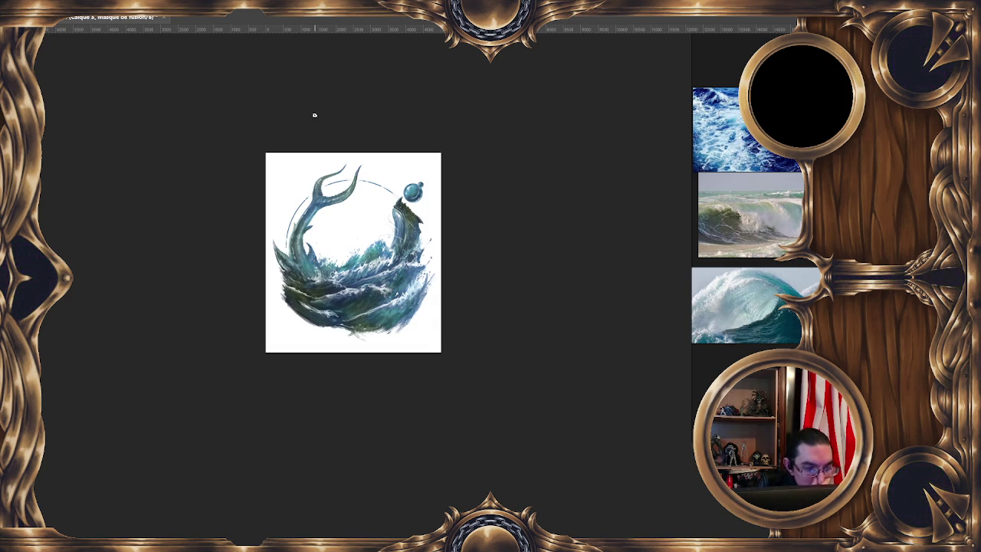
Step: Zoom out with Ctrl+-, then zoom back in until the wave body fills the view
{"action": "key", "text": "ctrl+minus"}
{"action": "key", "text": "ctrl+minus"}
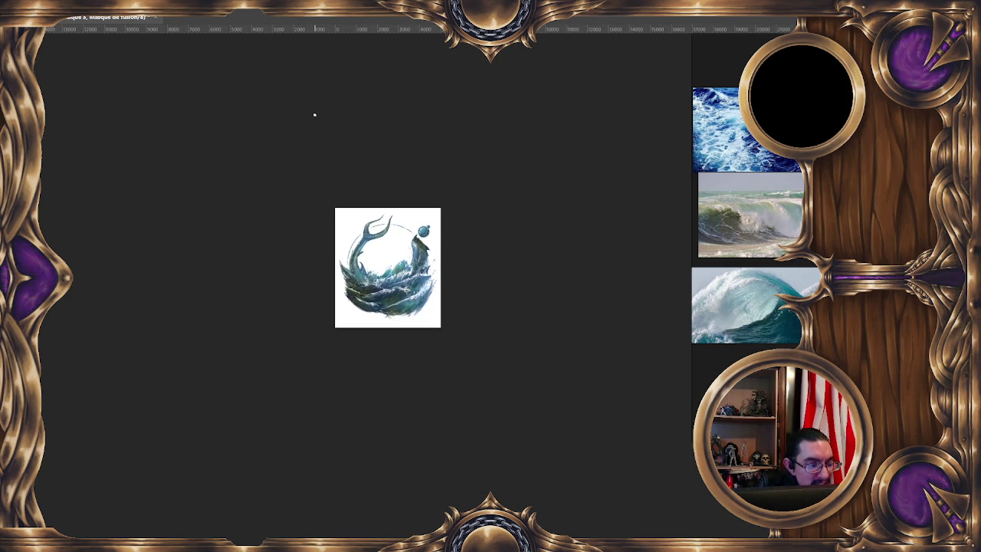
{"action": "key", "text": "ctrl+plus"}
{"action": "key", "text": "ctrl+plus"}
{"action": "key", "text": "ctrl+plus"}
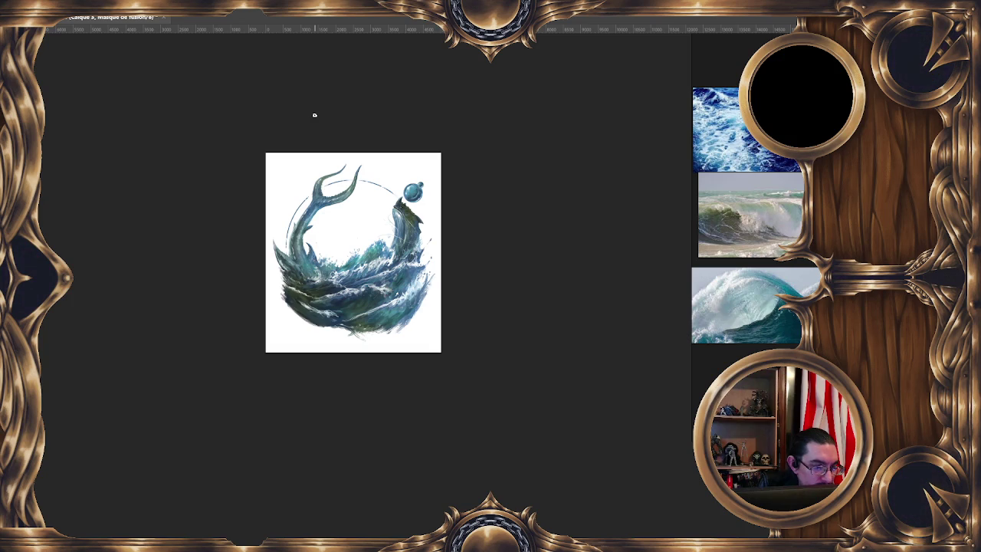
{"action": "key", "text": "ctrl+plus"}
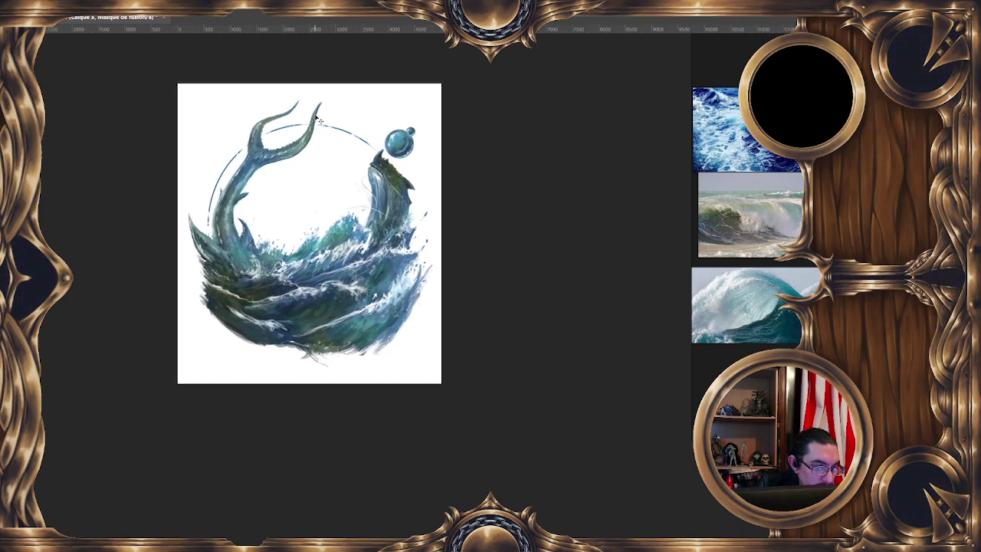
{"action": "scroll", "coordinate": [306, 130], "scroll_direction": "up", "scroll_amount": 3}
{"action": "scroll", "coordinate": [299, 149], "scroll_direction": "up", "scroll_amount": 2}
{"action": "scroll", "coordinate": [286, 170], "scroll_direction": "up", "scroll_amount": 2}
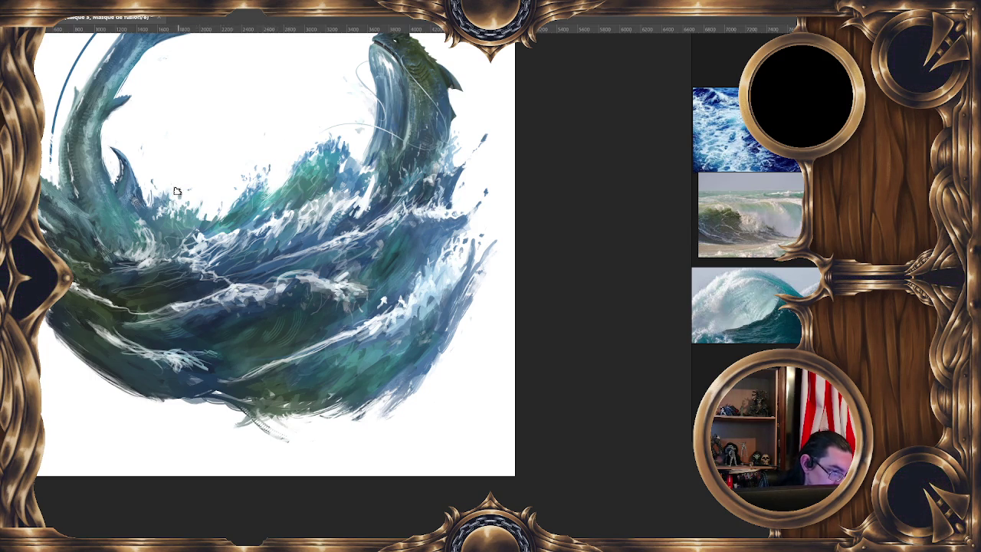
Step: Pan and zoom to bring the area below the wave tip into view
{"action": "left_click_drag", "start_coordinate": [452, 187], "coordinate": [342, 159]}
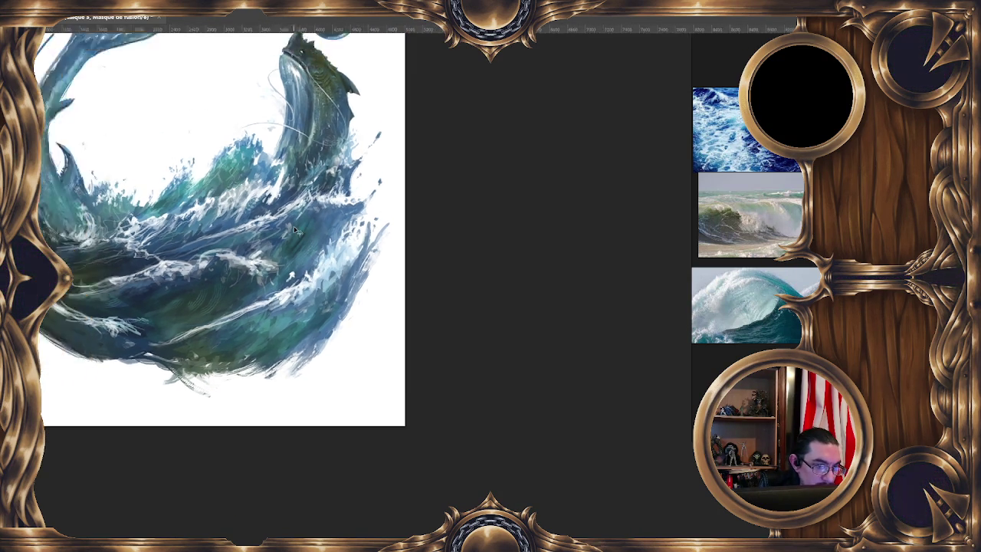
{"action": "key", "text": "ctrl+minus"}
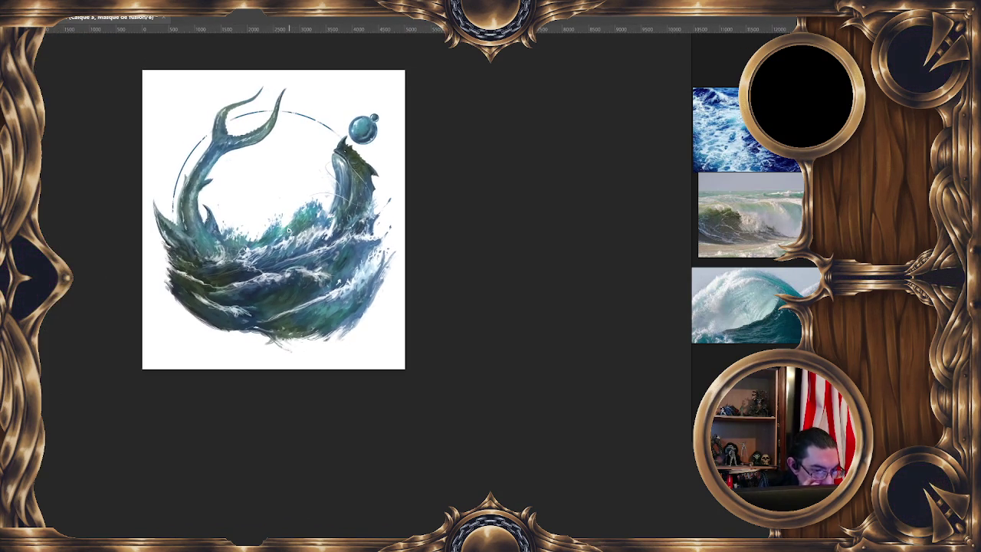
{"action": "scroll", "coordinate": [288, 232], "scroll_direction": "up", "scroll_amount": 2}
{"action": "scroll", "coordinate": [288, 232], "scroll_direction": "up", "scroll_amount": 2}
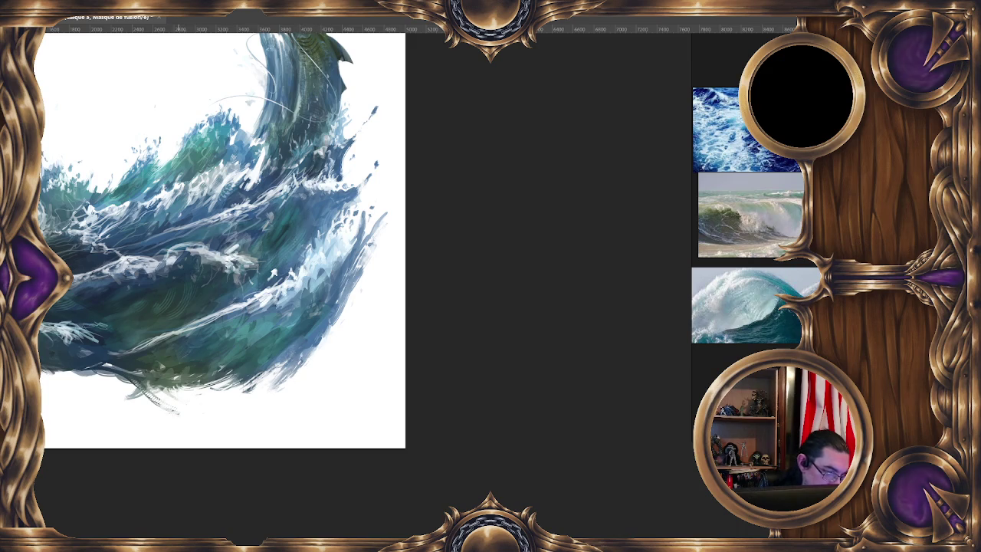
{"action": "scroll", "coordinate": [299, 351], "scroll_direction": "down", "scroll_amount": 2}
{"action": "scroll", "coordinate": [300, 351], "scroll_direction": "left", "scroll_amount": 3}
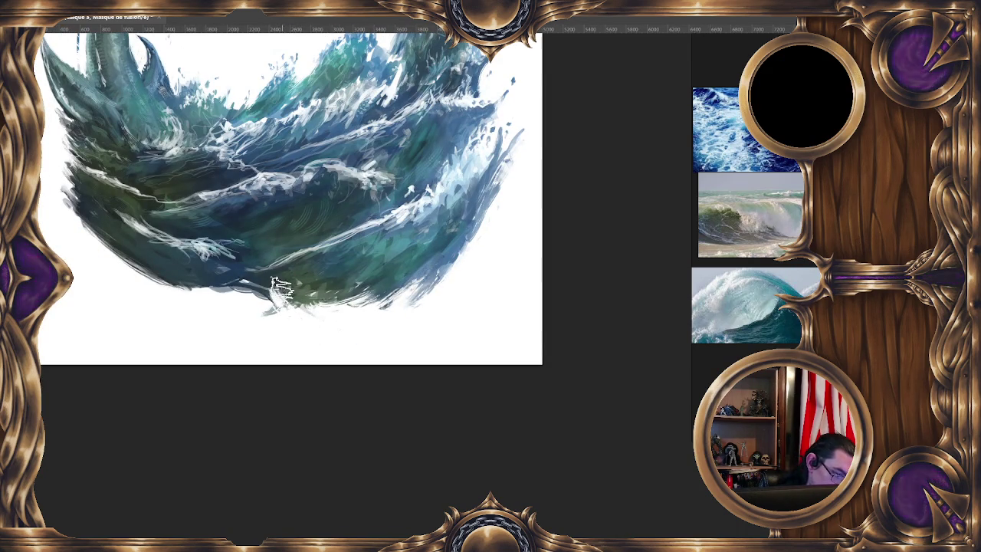
Step: Erase the faint wisp stroke below the wave tip, then return to the whole emblem
{"action": "left_click_drag", "start_coordinate": [274, 306], "coordinate": [310, 330]}
{"action": "scroll", "coordinate": [352, 299], "scroll_direction": "down", "scroll_amount": 2}
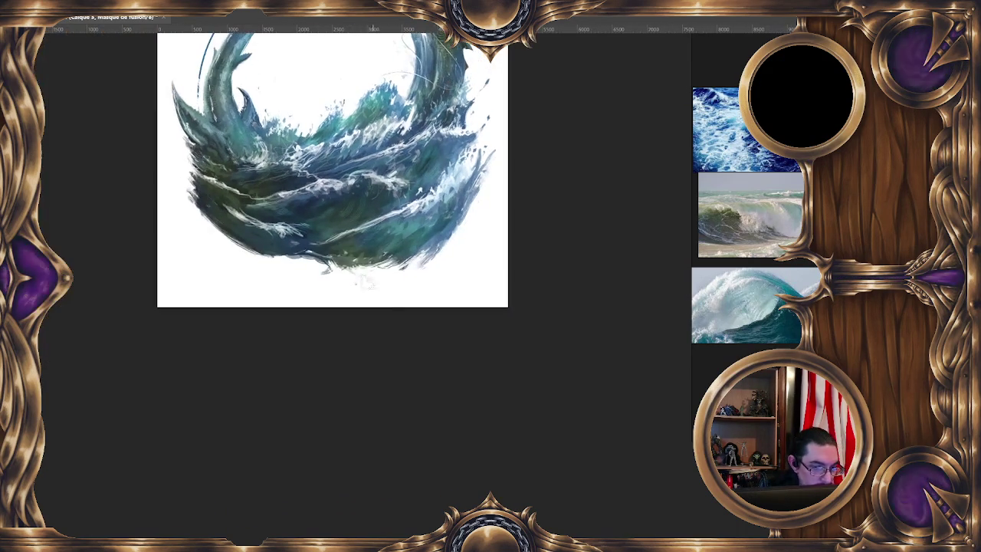
{"action": "scroll", "coordinate": [329, 326], "scroll_direction": "down", "scroll_amount": 1}
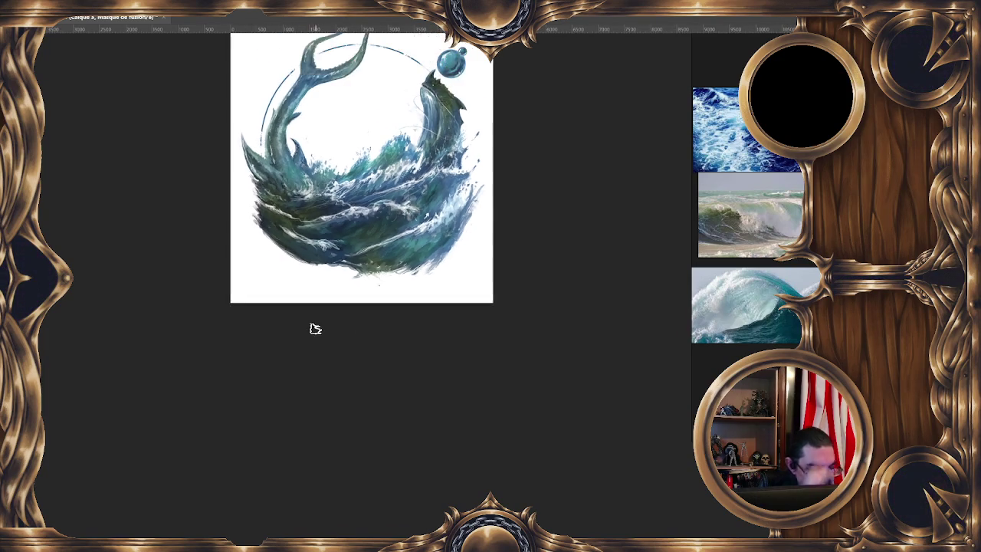
{"action": "scroll", "coordinate": [313, 327], "scroll_direction": "down", "scroll_amount": 1}
{"action": "scroll", "coordinate": [316, 328], "scroll_direction": "up", "scroll_amount": 1}
{"action": "scroll", "coordinate": [338, 306], "scroll_direction": "up", "scroll_amount": 1}
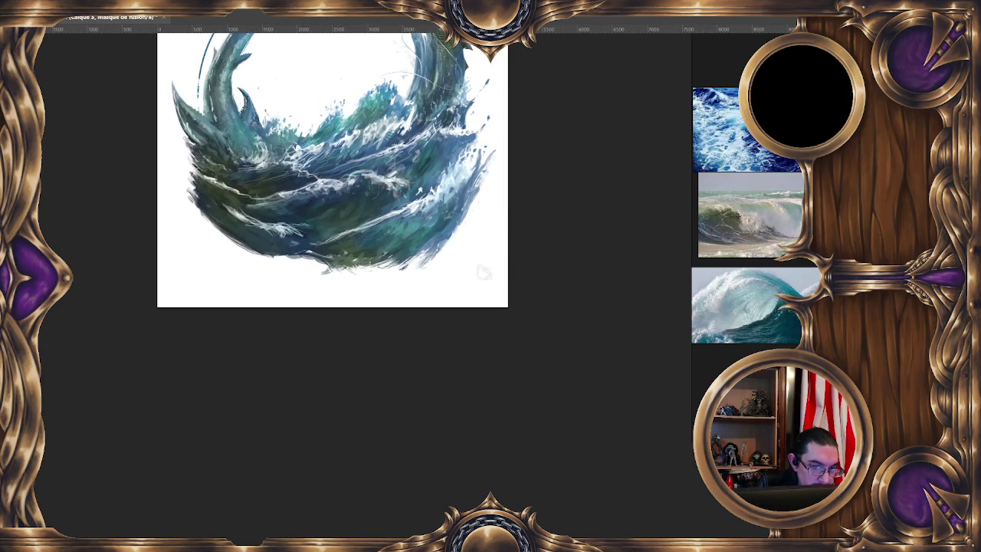
{"action": "key", "text": "ctrl+z"}
{"action": "scroll", "coordinate": [426, 323], "scroll_direction": "down", "scroll_amount": 1}
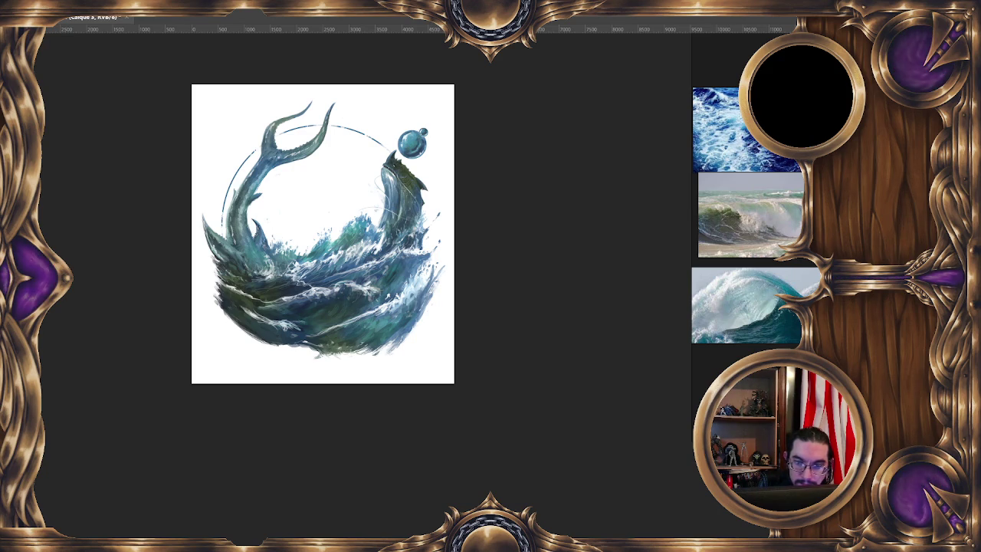
{"action": "left_click_drag", "start_coordinate": [396, 397], "coordinate": [377, 370]}
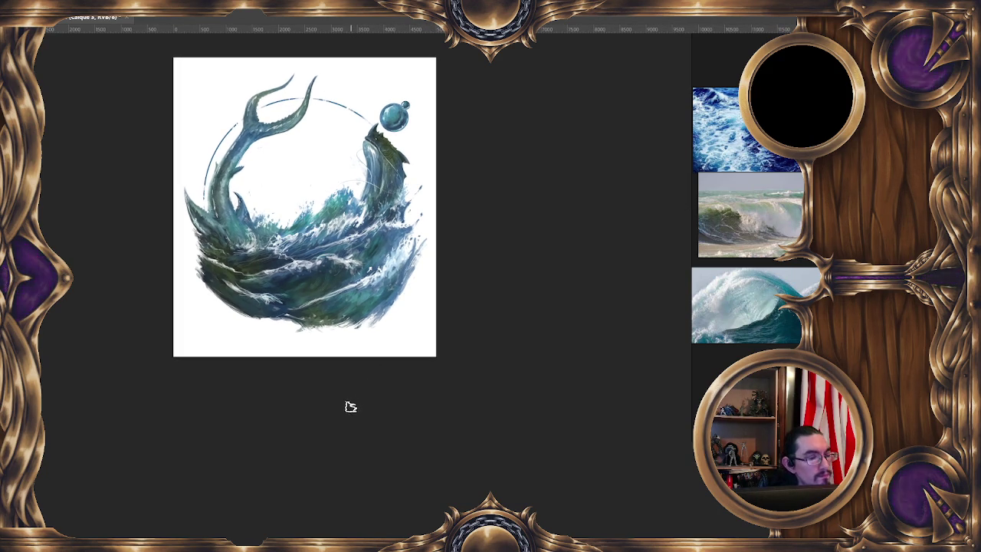
{"action": "scroll", "coordinate": [353, 413], "scroll_direction": "up", "scroll_amount": 2}
{"action": "scroll", "coordinate": [353, 407], "scroll_direction": "up", "scroll_amount": 2}
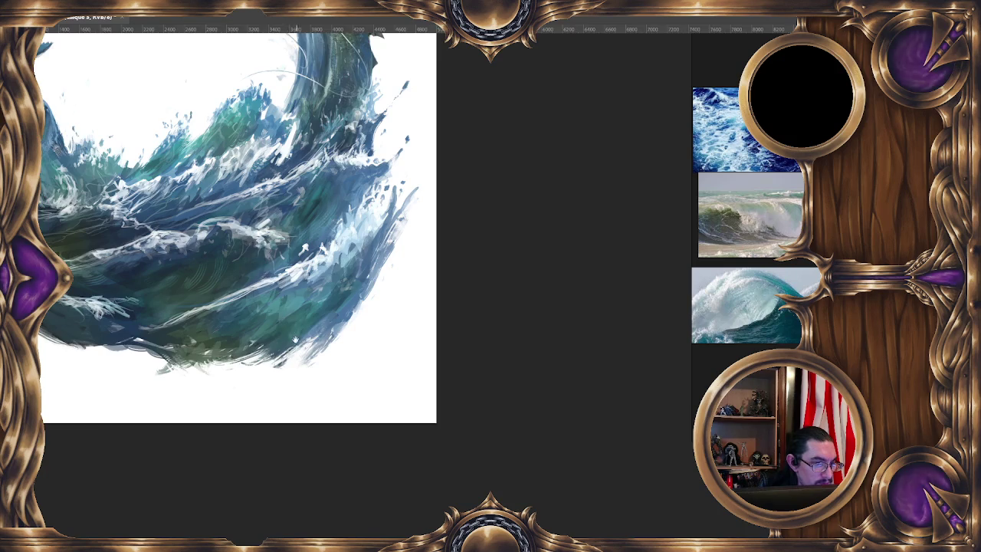
{"action": "scroll", "coordinate": [353, 407], "scroll_direction": "up", "scroll_amount": 2}
{"action": "scroll", "coordinate": [466, 279], "scroll_direction": "down", "scroll_amount": 2}
{"action": "scroll", "coordinate": [466, 279], "scroll_direction": "up", "scroll_amount": 1}
{"action": "scroll", "coordinate": [466, 279], "scroll_direction": "down", "scroll_amount": 1}
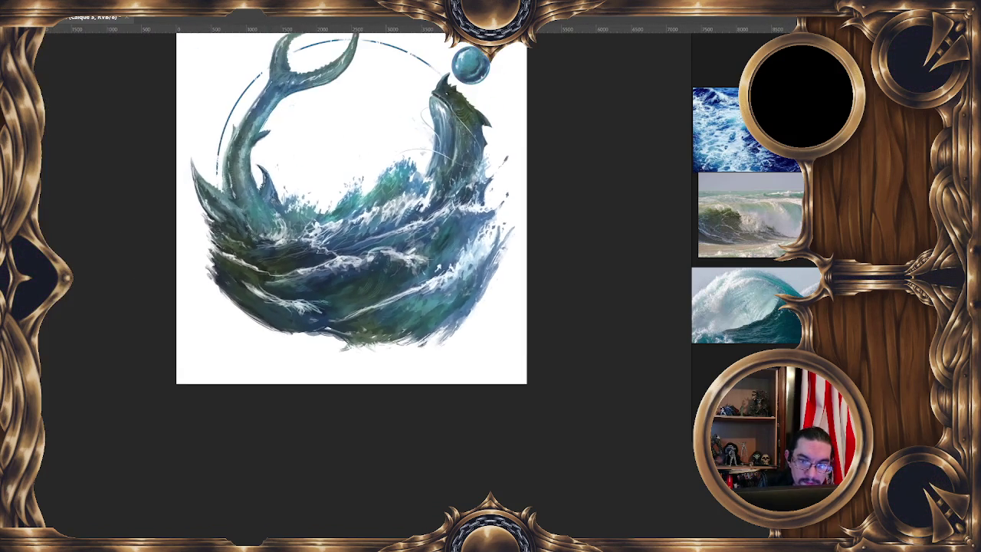
{"action": "key", "text": "ctrl+Tab"}
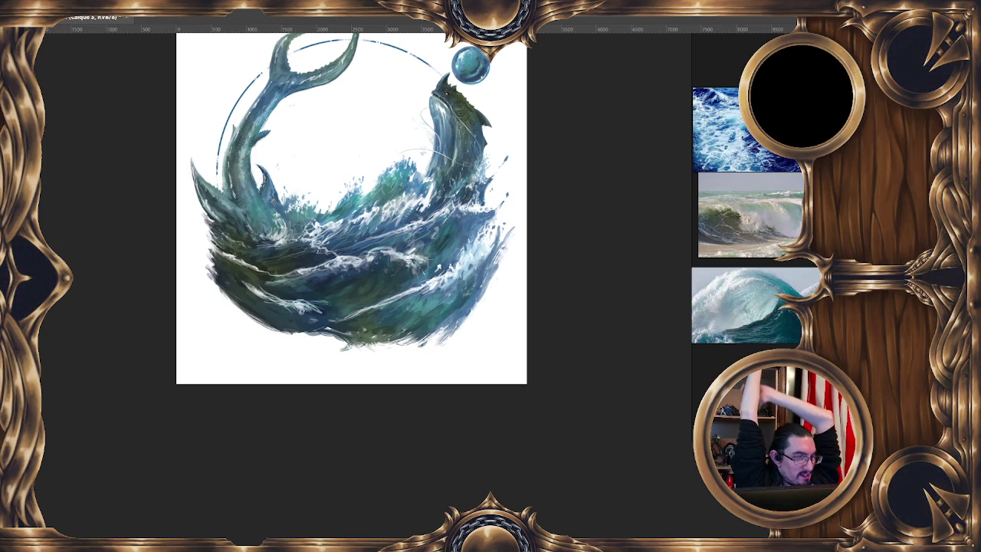
{"action": "right_click", "coordinate": [253, 225]}
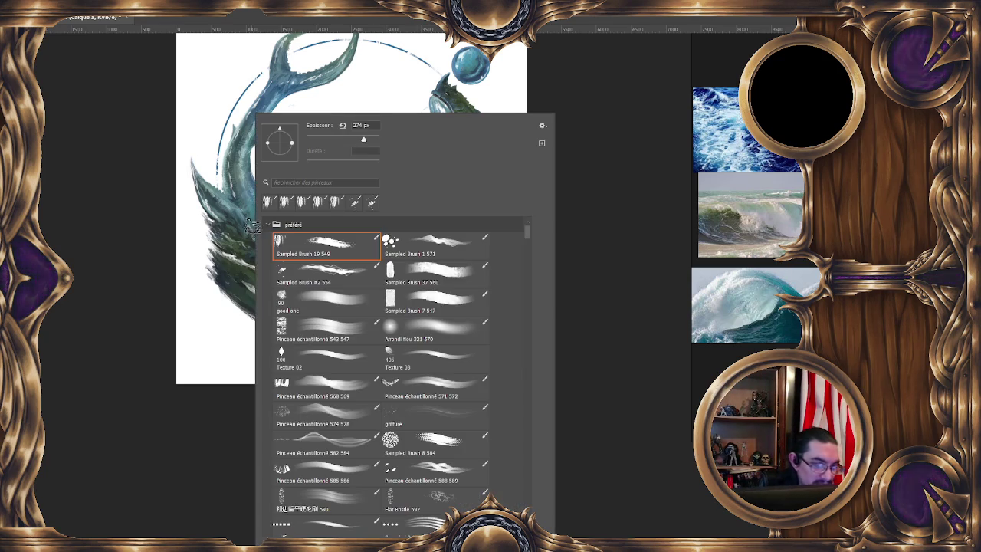
{"action": "left_click", "coordinate": [576, 168]}
{"action": "left_click_drag", "start_coordinate": [319, 256], "coordinate": [338, 254]}
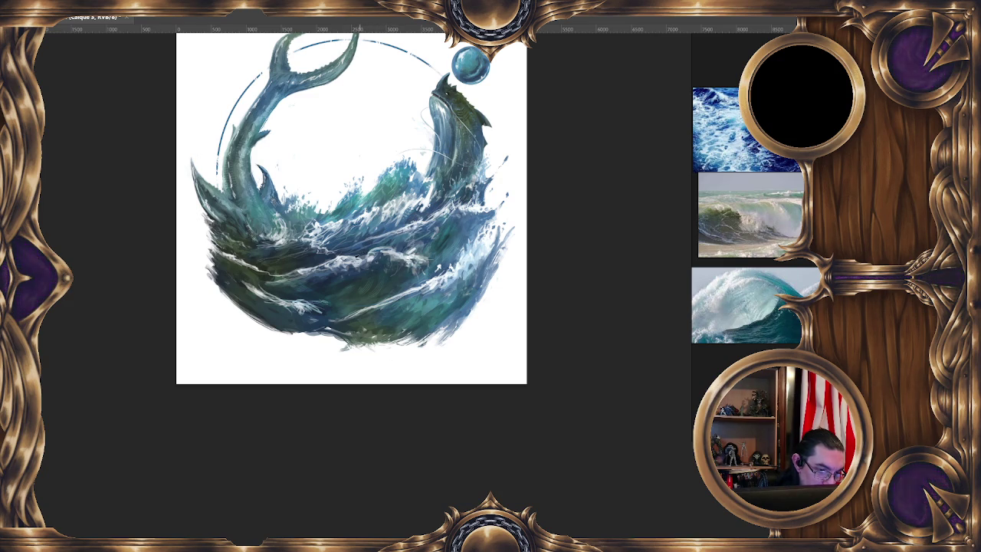
{"action": "right_click", "coordinate": [357, 251], "text": "alt"}
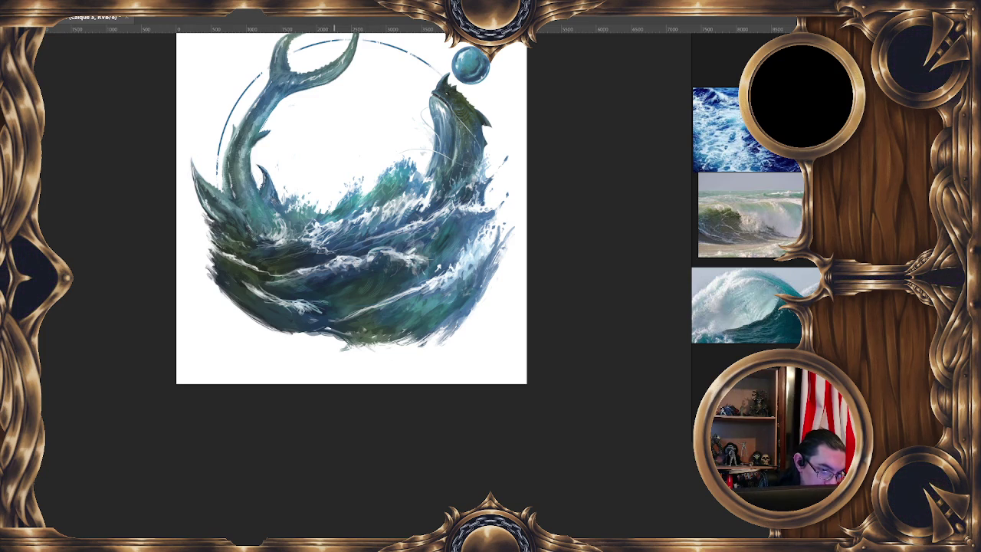
{"action": "right_click", "coordinate": [331, 263], "text": "alt"}
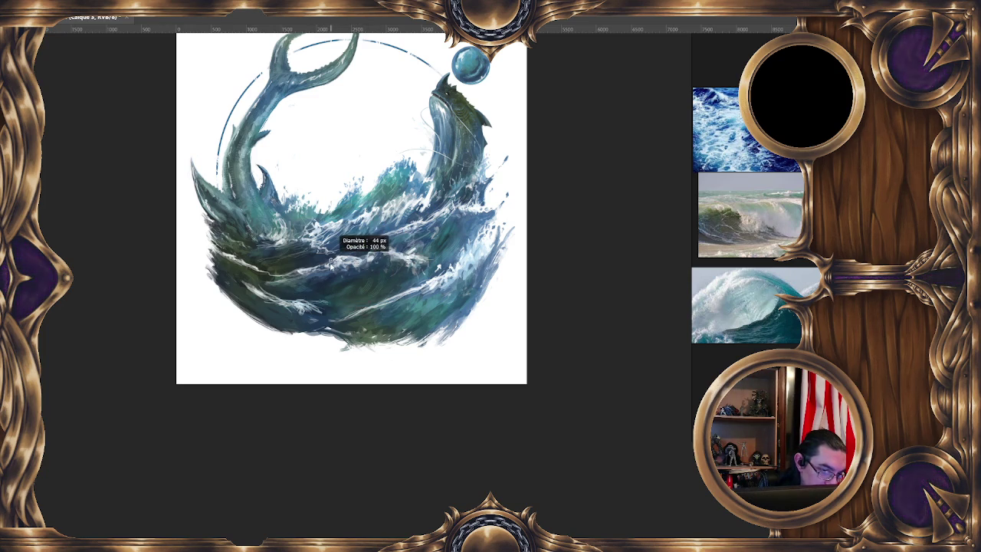
{"action": "right_click", "coordinate": [328, 258], "text": "alt"}
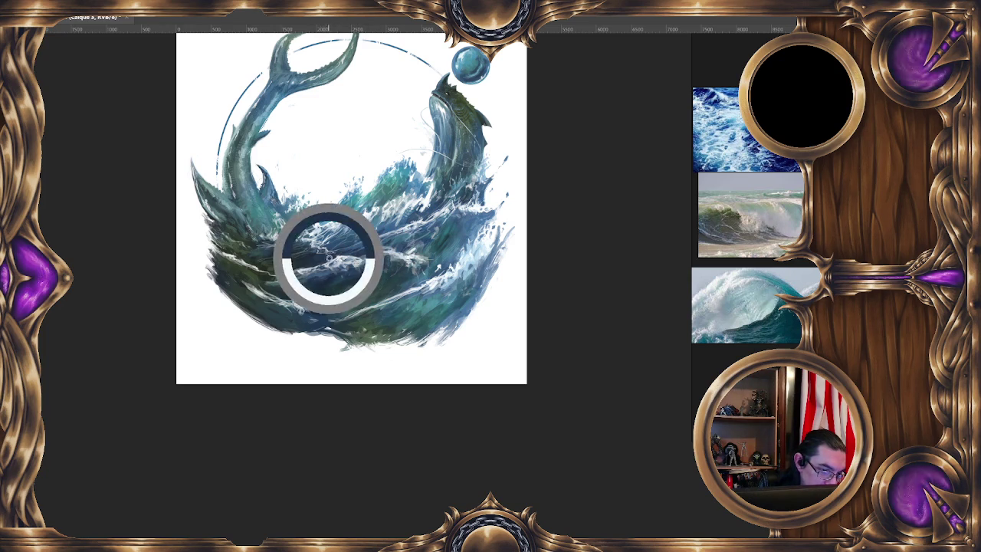
{"action": "right_click", "coordinate": [273, 271], "text": "alt"}
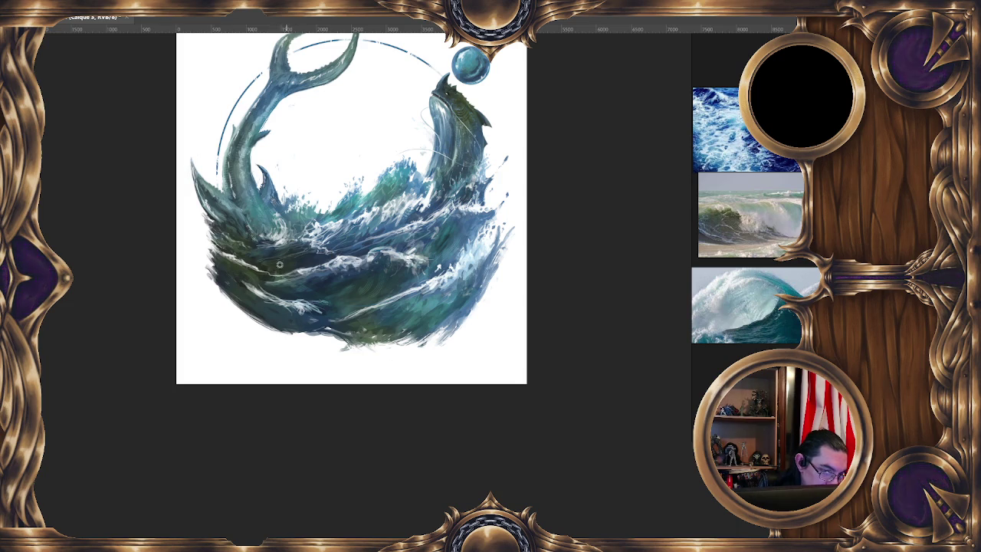
{"action": "right_click", "coordinate": [280, 264], "text": "alt"}
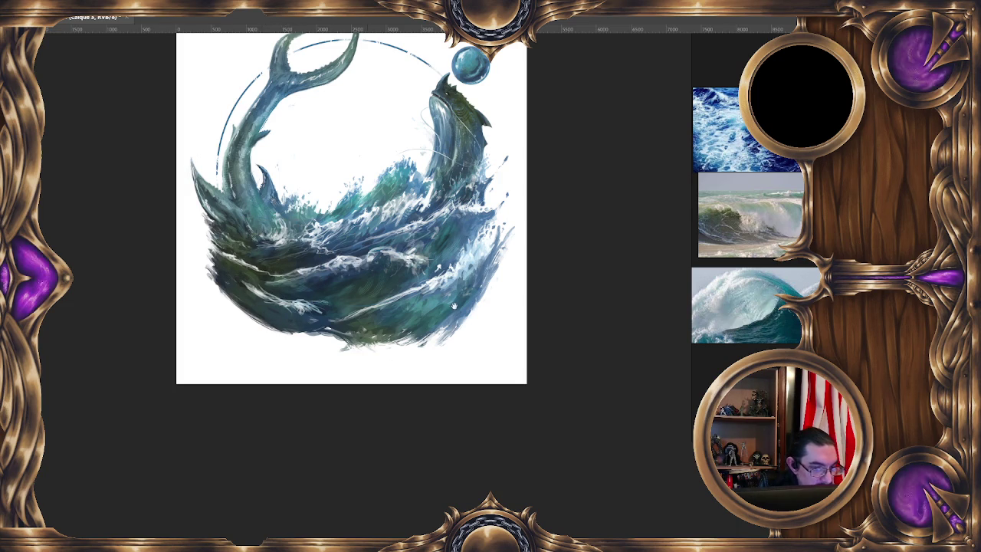
{"action": "key", "text": "ctrl+z"}
{"action": "right_click", "coordinate": [253, 274], "text": "alt"}
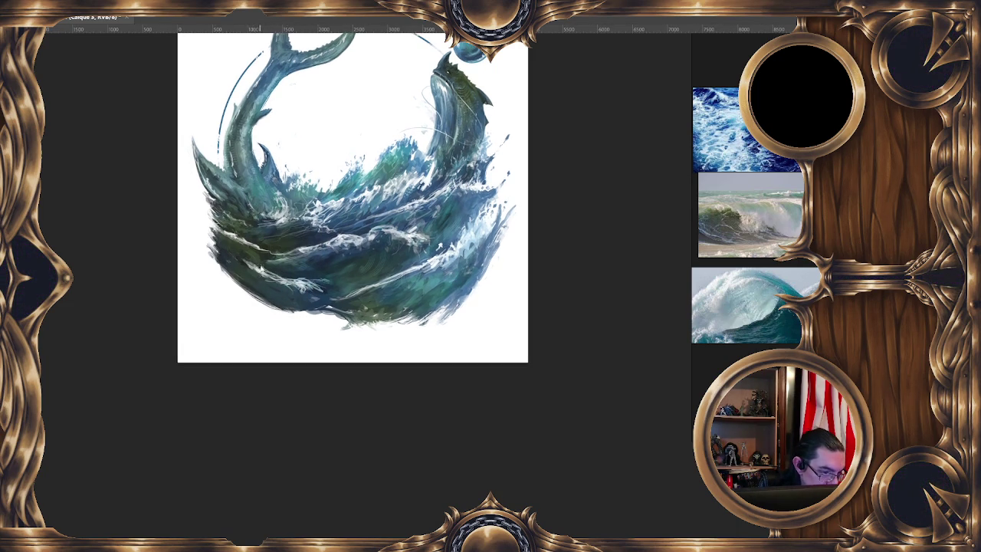
{"action": "right_click", "coordinate": [262, 264], "text": "alt"}
{"action": "right_click", "coordinate": [260, 263], "text": "alt"}
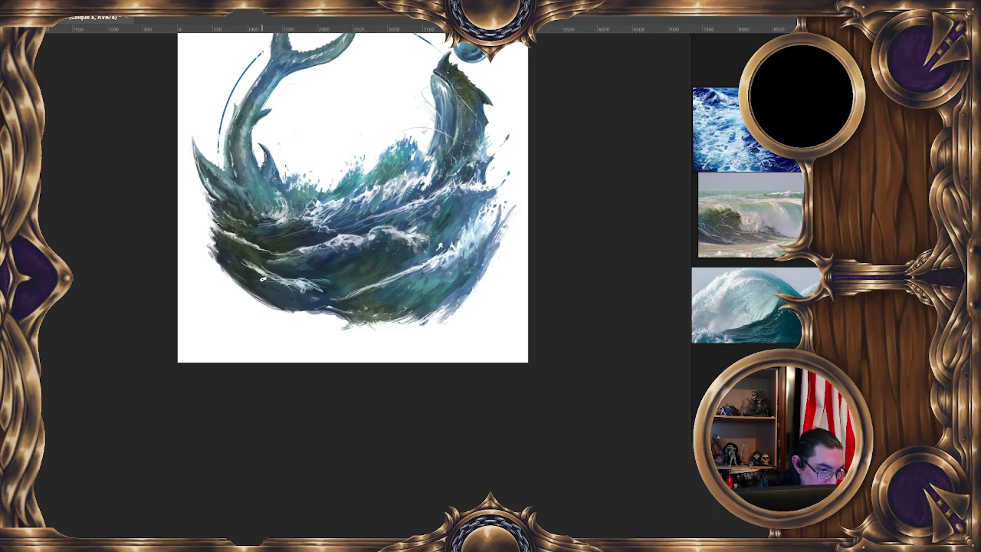
{"action": "left_click_drag", "start_coordinate": [332, 294], "coordinate": [289, 309]}
{"action": "scroll", "coordinate": [289, 308], "scroll_direction": "down", "scroll_amount": 2}
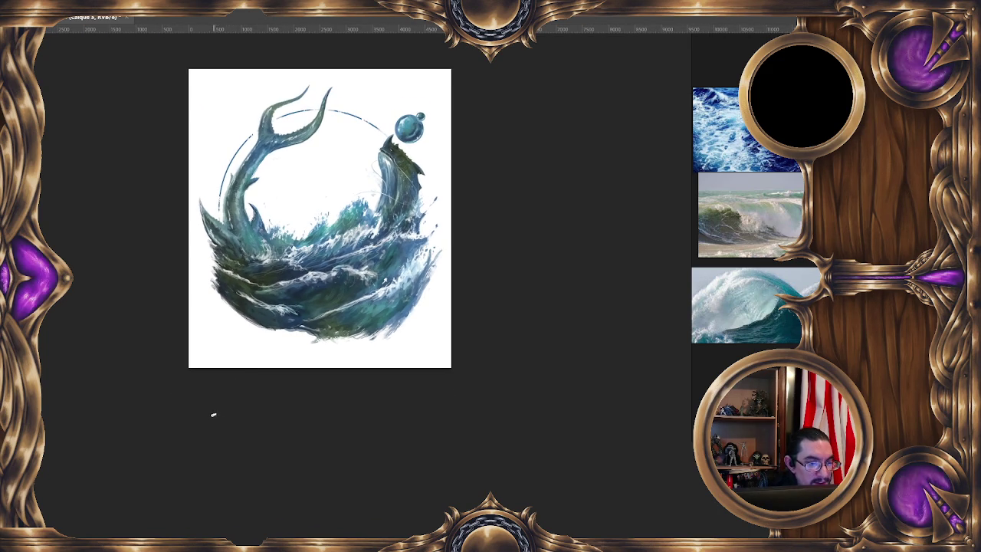
Step: Set the foreground paint colour to orange c77320
{"action": "scroll", "coordinate": [212, 410], "scroll_direction": "up", "scroll_amount": 3}
{"action": "type", "text": "c77320"}
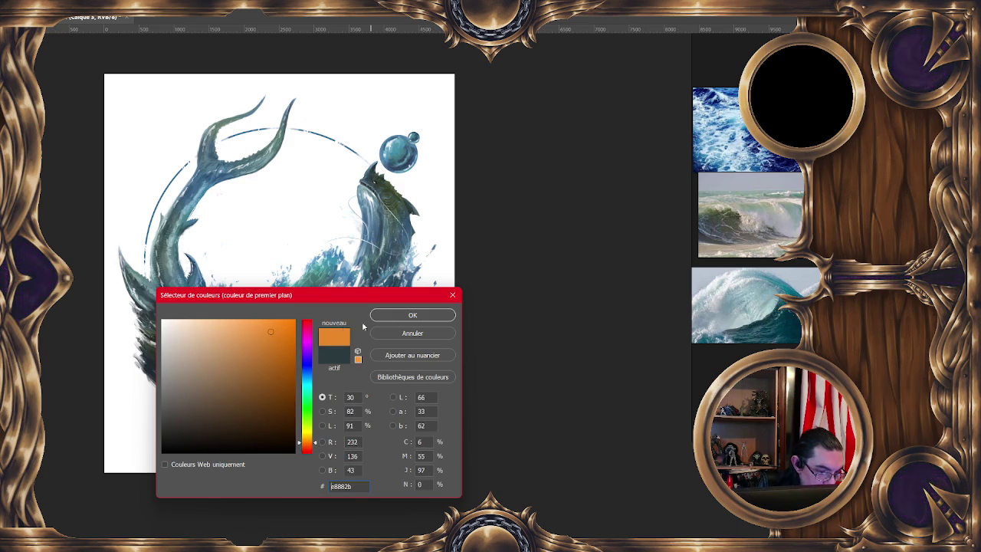
{"action": "left_click", "coordinate": [411, 314]}
{"action": "scroll", "coordinate": [409, 263], "scroll_direction": "up", "scroll_amount": 3}
{"action": "scroll", "coordinate": [408, 264], "scroll_direction": "up", "scroll_amount": 3}
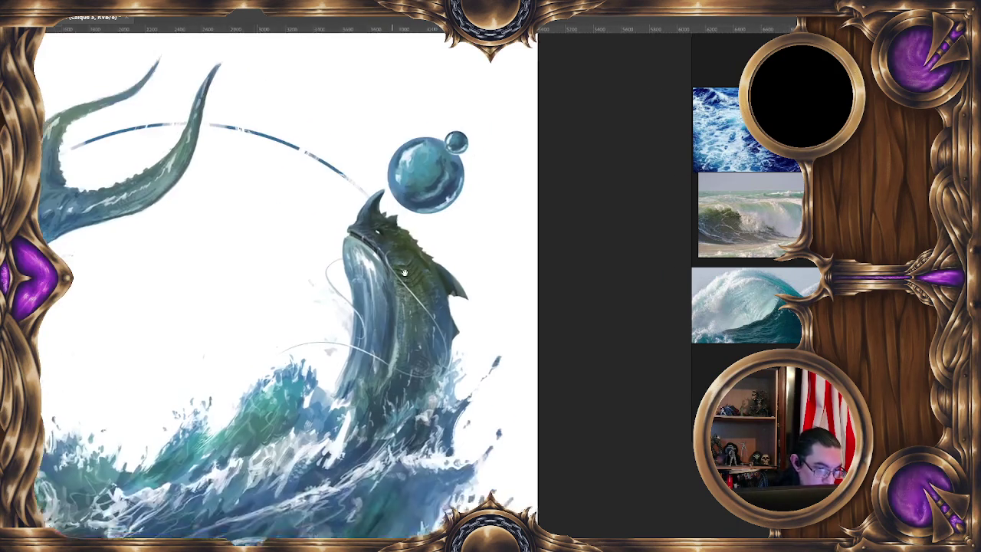
{"action": "scroll", "coordinate": [498, 222], "scroll_direction": "up", "scroll_amount": 2}
Step: Create a new layer named Calque 4
{"action": "key", "text": "ctrl+shift+n"}
{"action": "left_click", "coordinate": [639, 263]}
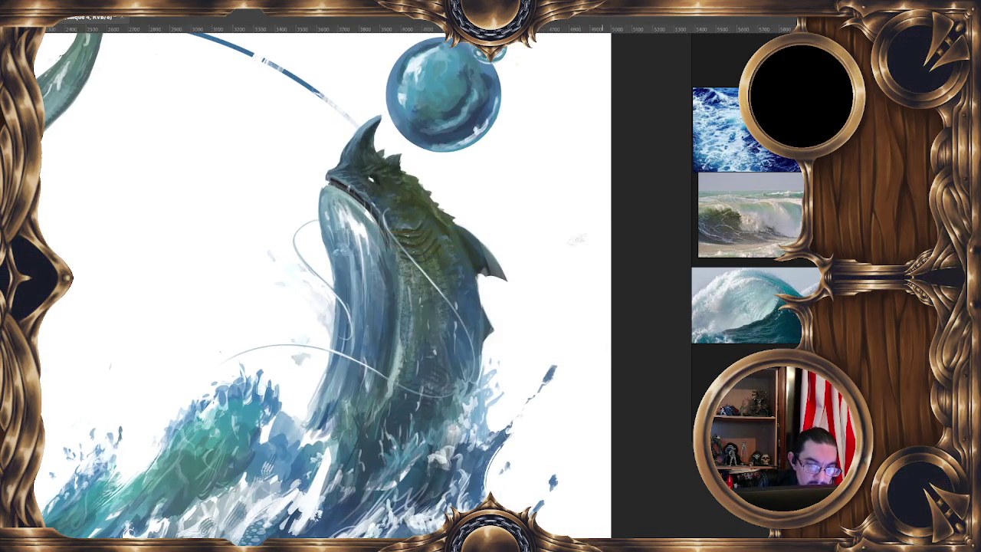
{"action": "scroll", "coordinate": [323, 178], "scroll_direction": "up", "scroll_amount": 2}
{"action": "scroll", "coordinate": [324, 178], "scroll_direction": "up", "scroll_amount": 1}
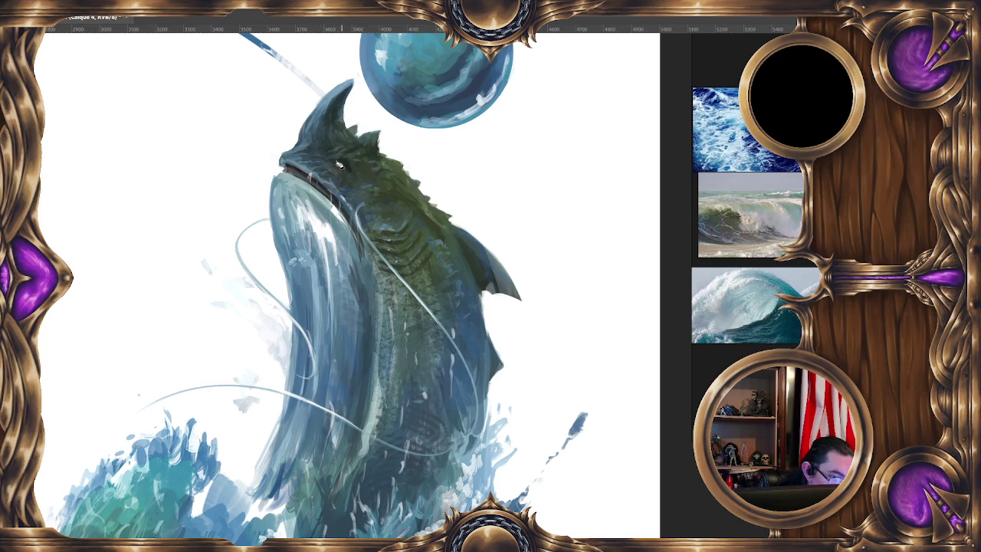
Step: Choose a light peach paint colour and set a 13 px brush
{"action": "key", "text": "F6"}
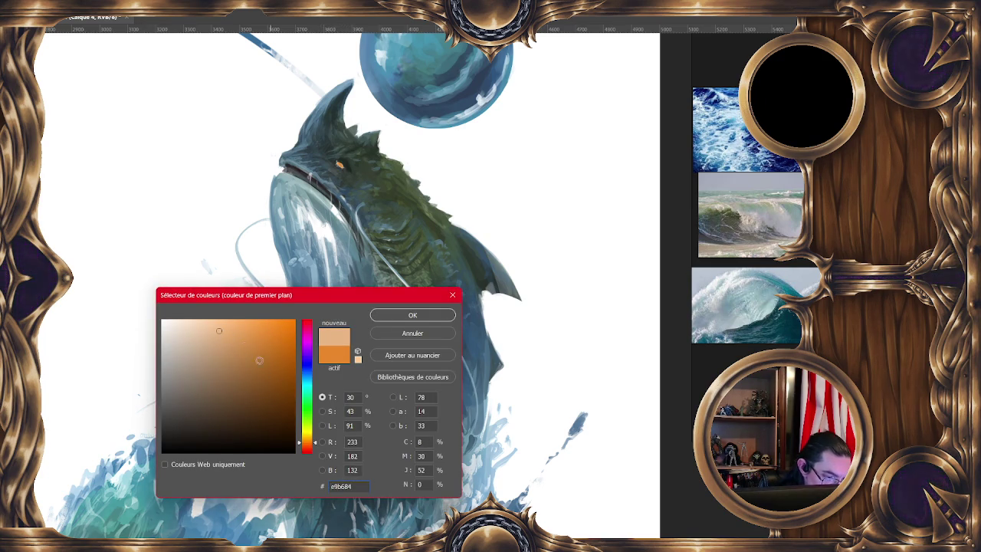
{"action": "left_click", "coordinate": [201, 325]}
{"action": "left_click", "coordinate": [387, 316]}
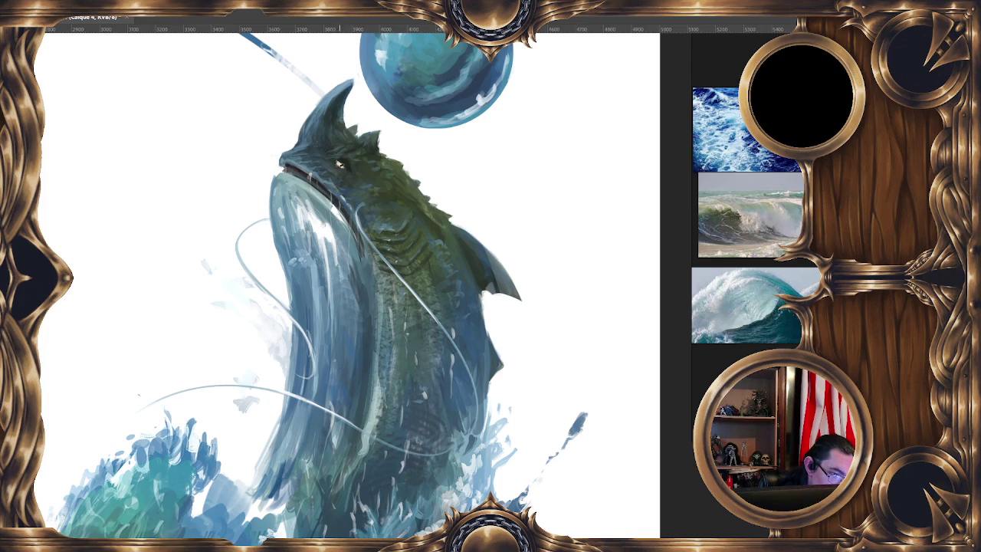
{"action": "right_click", "coordinate": [345, 162], "text": "alt"}
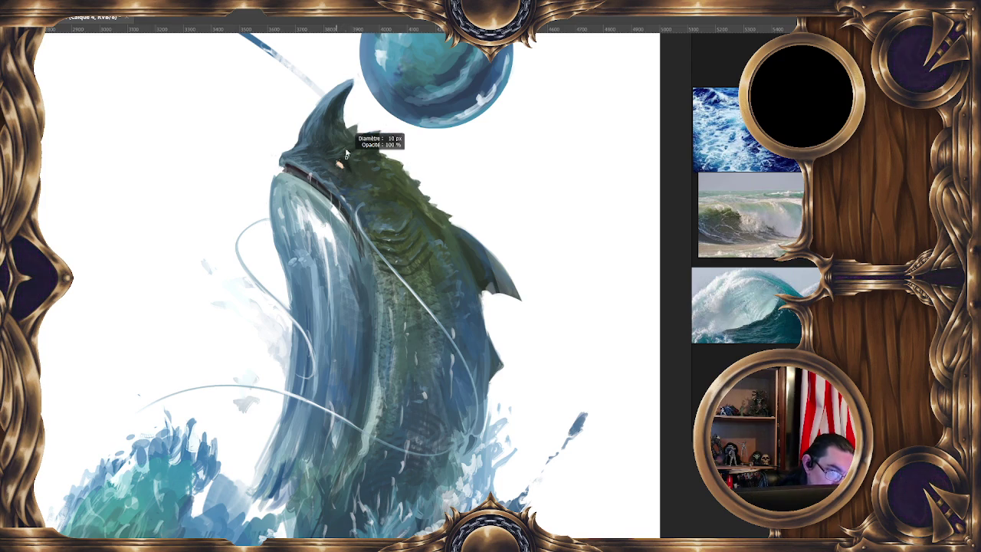
{"action": "right_click", "coordinate": [339, 146], "text": "alt"}
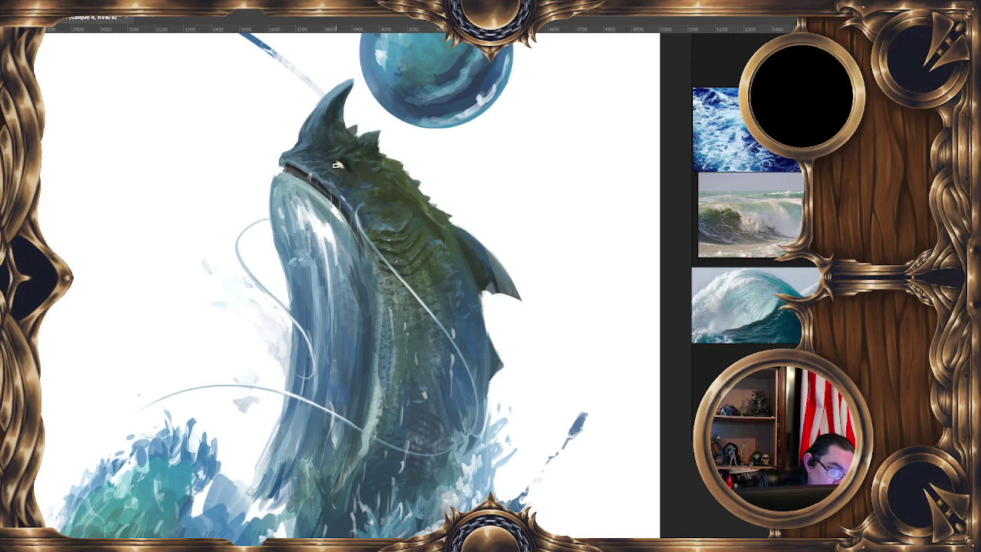
{"action": "scroll", "coordinate": [337, 166], "scroll_direction": "down", "scroll_amount": 2}
{"action": "scroll", "coordinate": [337, 165], "scroll_direction": "down", "scroll_amount": 3}
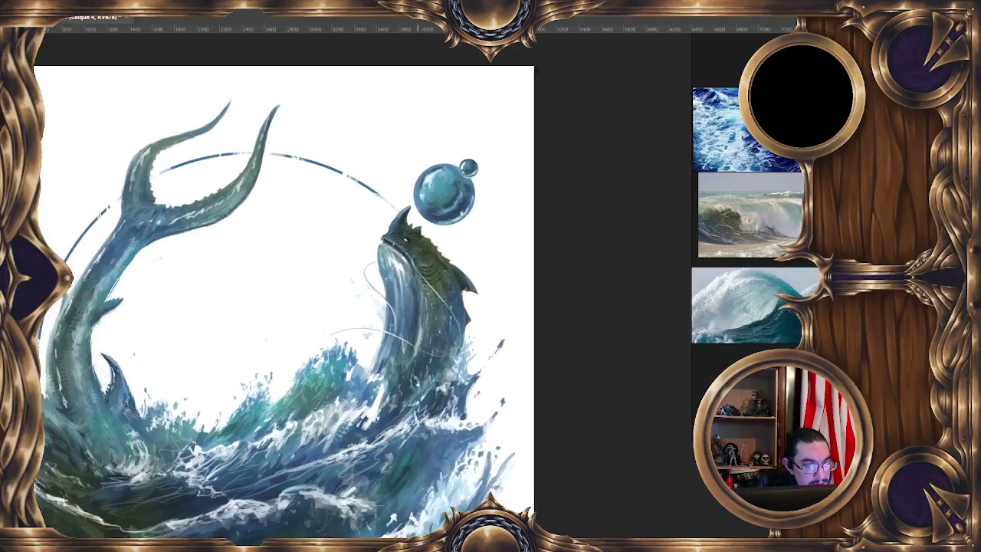
{"action": "scroll", "coordinate": [429, 291], "scroll_direction": "down", "scroll_amount": 1}
{"action": "scroll", "coordinate": [420, 392], "scroll_direction": "up", "scroll_amount": 1}
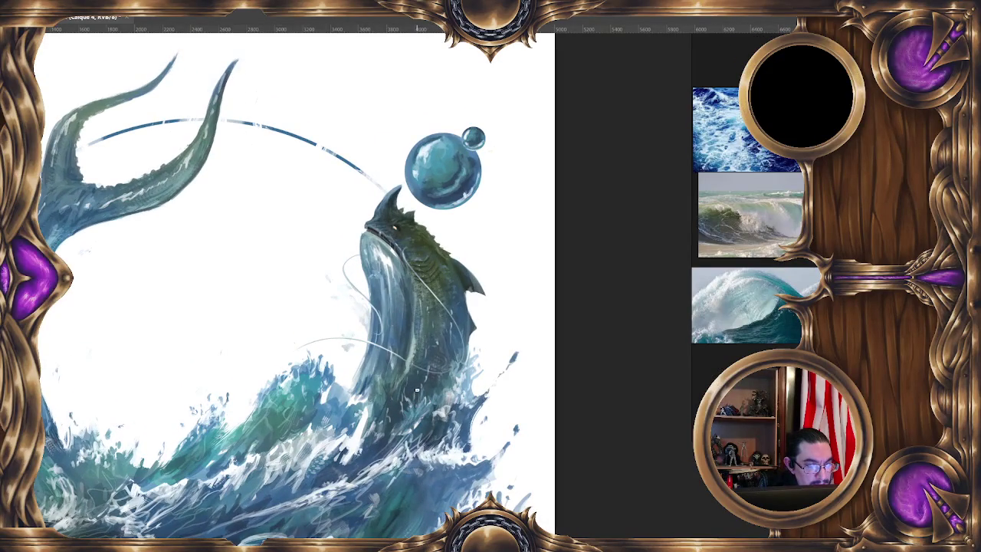
{"action": "scroll", "coordinate": [444, 314], "scroll_direction": "down", "scroll_amount": 1}
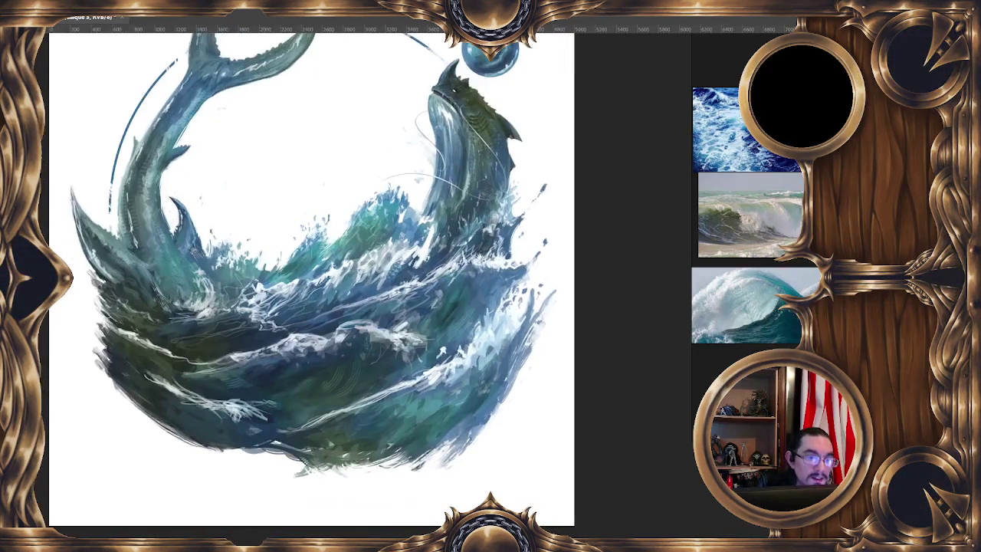
{"action": "scroll", "coordinate": [291, 261], "scroll_direction": "up", "scroll_amount": 2}
{"action": "scroll", "coordinate": [292, 261], "scroll_direction": "up", "scroll_amount": 1}
{"action": "left_click", "coordinate": [210, 301]}
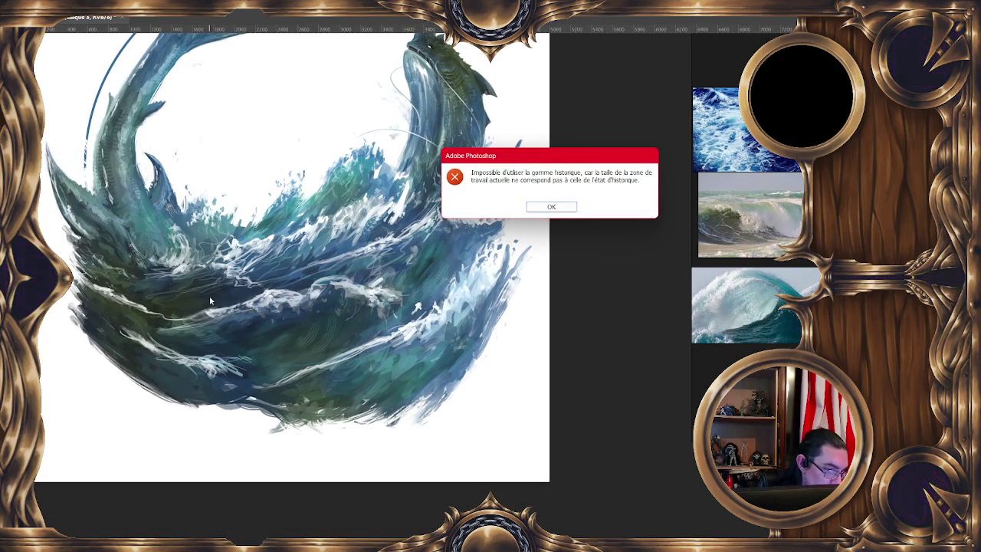
{"action": "left_click", "coordinate": [564, 209]}
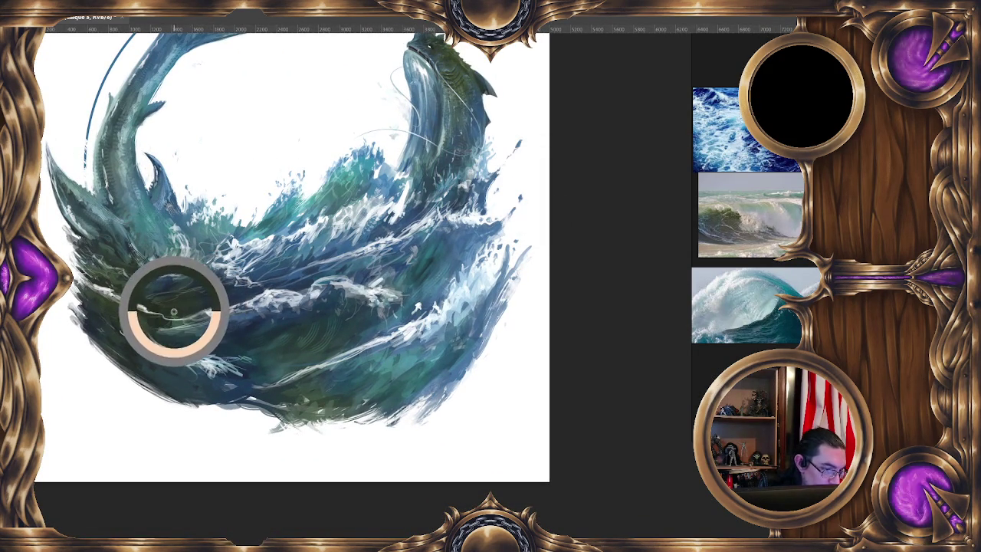
{"action": "scroll", "coordinate": [439, 225], "scroll_direction": "down", "scroll_amount": 1}
{"action": "scroll", "coordinate": [439, 225], "scroll_direction": "down", "scroll_amount": 2}
{"action": "scroll", "coordinate": [439, 226], "scroll_direction": "down", "scroll_amount": 1}
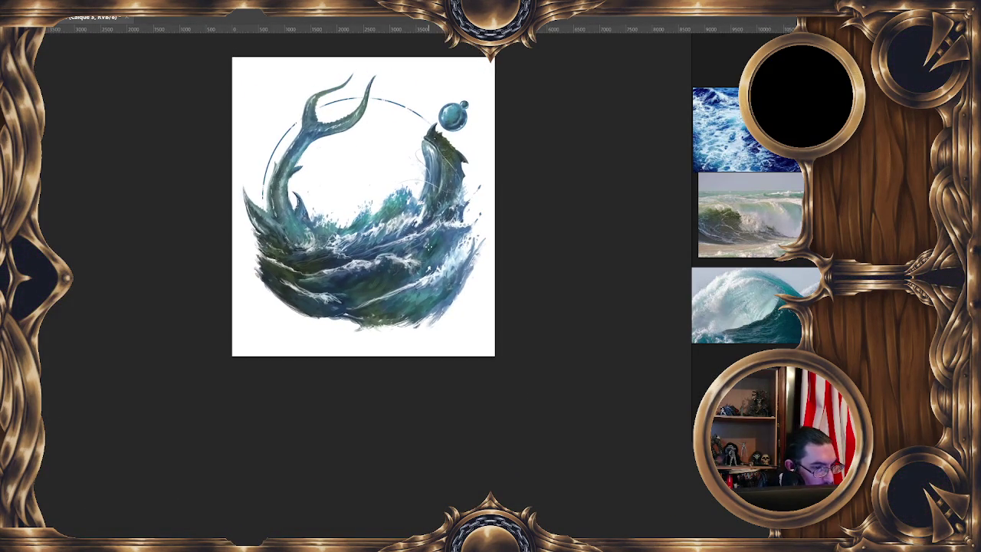
{"action": "scroll", "coordinate": [428, 247], "scroll_direction": "up", "scroll_amount": 1}
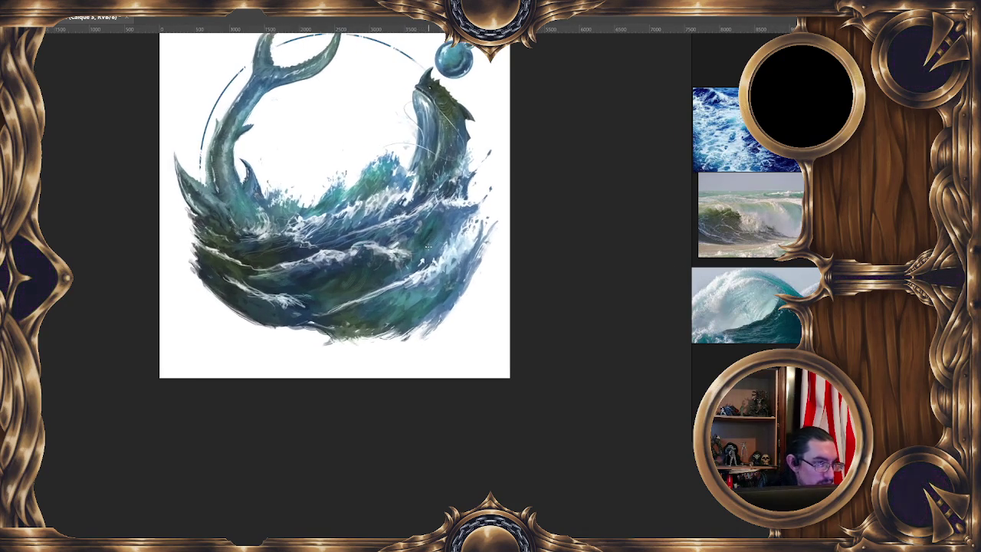
{"action": "scroll", "coordinate": [452, 335], "scroll_direction": "down", "scroll_amount": 1}
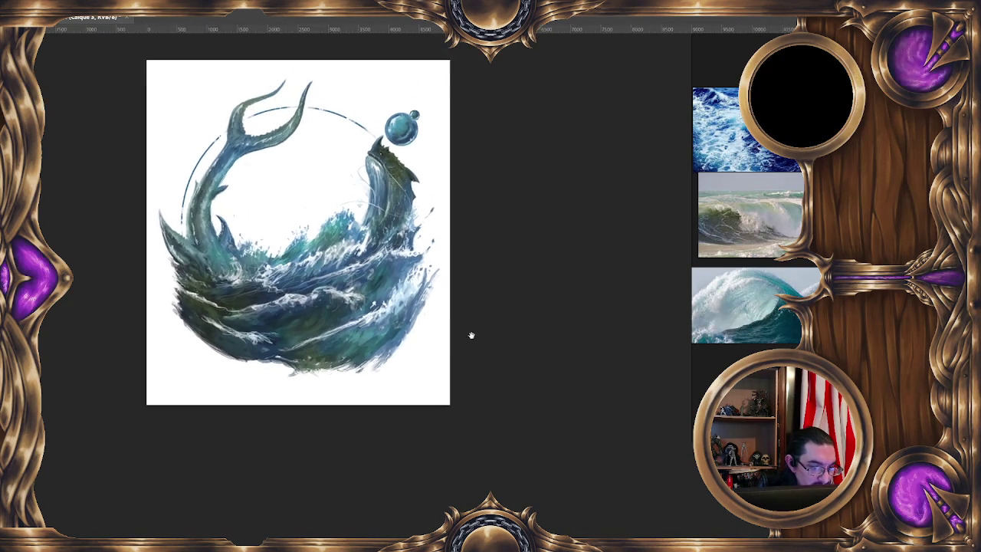
{"action": "scroll", "coordinate": [471, 335], "scroll_direction": "down", "scroll_amount": 1}
{"action": "scroll", "coordinate": [482, 335], "scroll_direction": "down", "scroll_amount": 1}
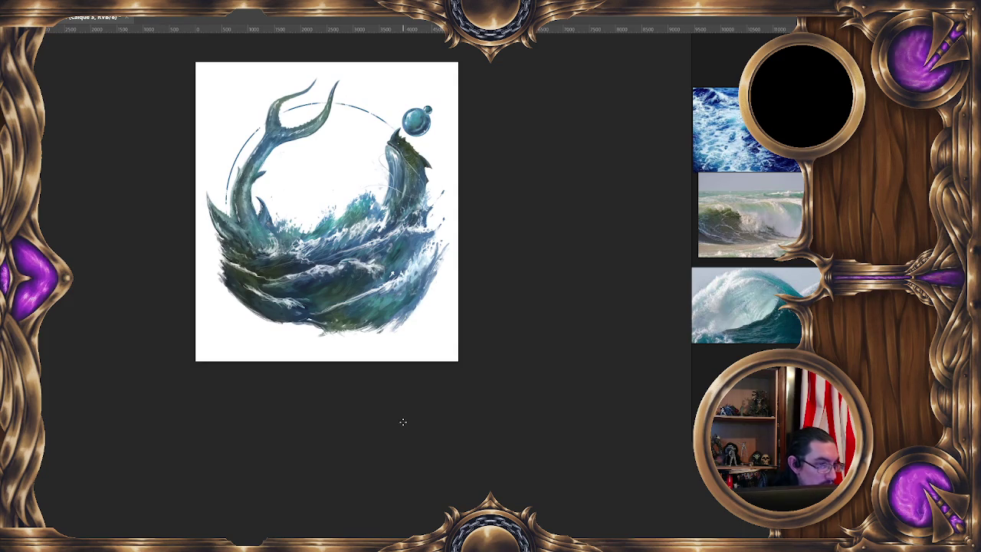
{"action": "left_click_drag", "start_coordinate": [468, 332], "coordinate": [472, 340]}
{"action": "scroll", "coordinate": [473, 340], "scroll_direction": "up", "scroll_amount": 5}
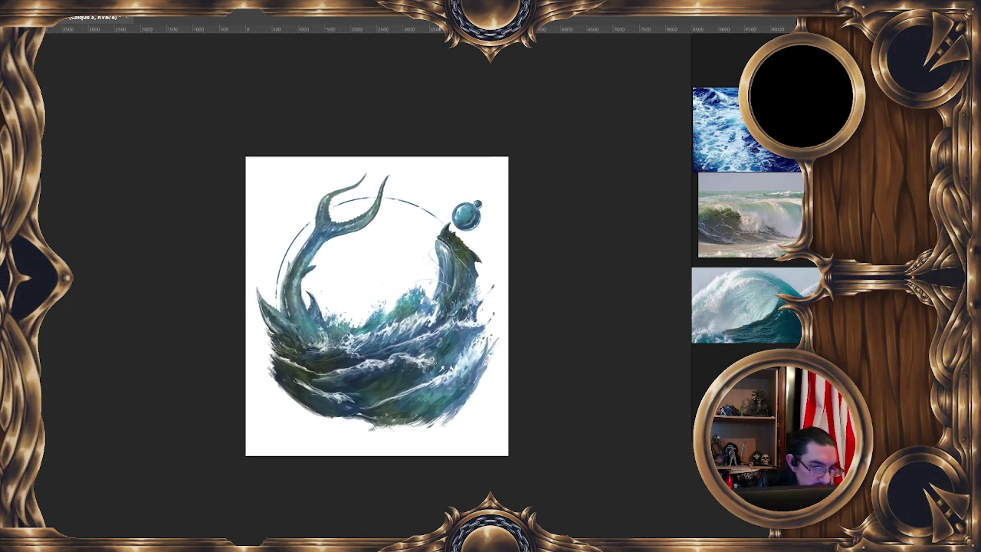
{"action": "scroll", "coordinate": [439, 243], "scroll_direction": "up", "scroll_amount": 1}
Step: Zoom into the serpent's rising tail and the upper circle line
{"action": "scroll", "coordinate": [334, 164], "scroll_direction": "up", "scroll_amount": 1}
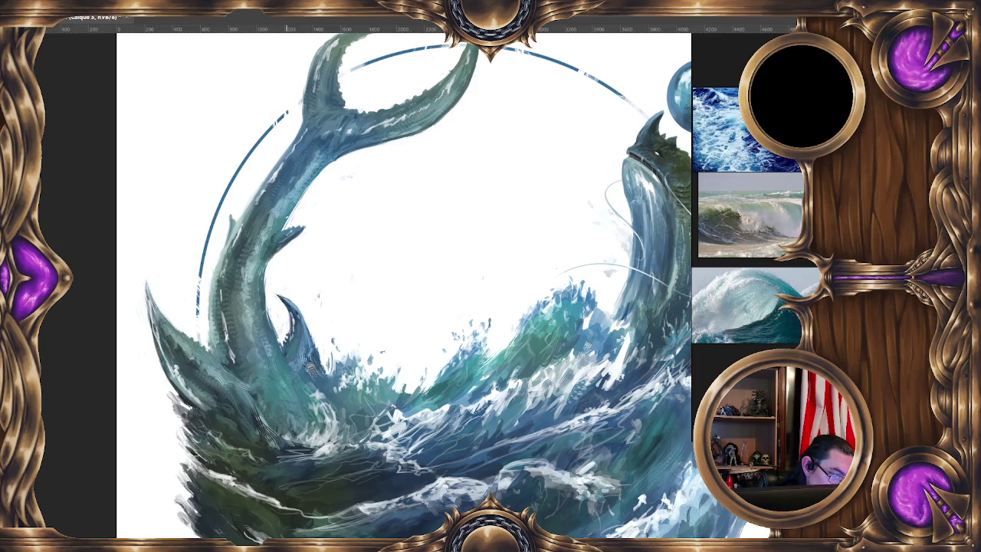
{"action": "left_click_drag", "start_coordinate": [282, 240], "coordinate": [305, 202]}
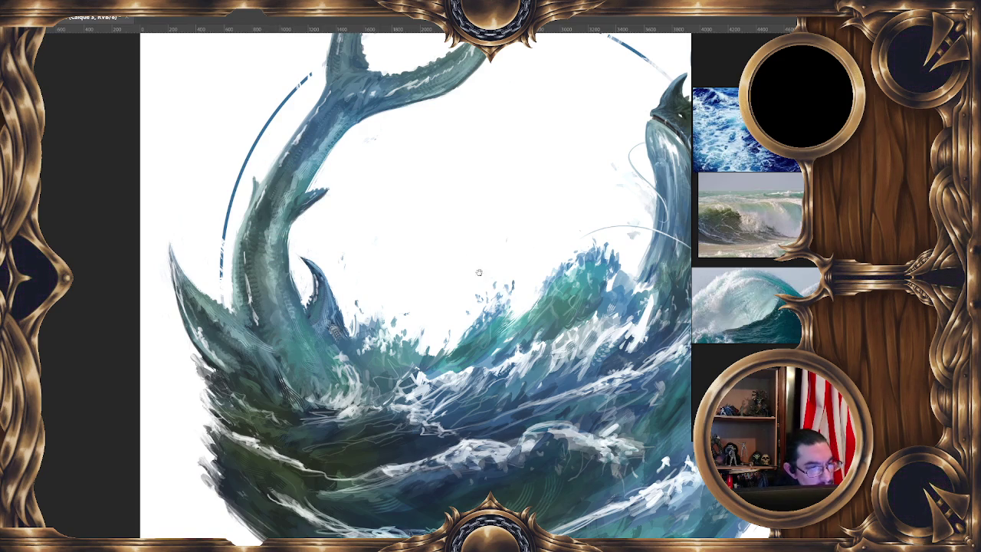
{"action": "scroll", "coordinate": [483, 247], "scroll_direction": "down", "scroll_amount": 1}
{"action": "scroll", "coordinate": [443, 126], "scroll_direction": "down", "scroll_amount": 1}
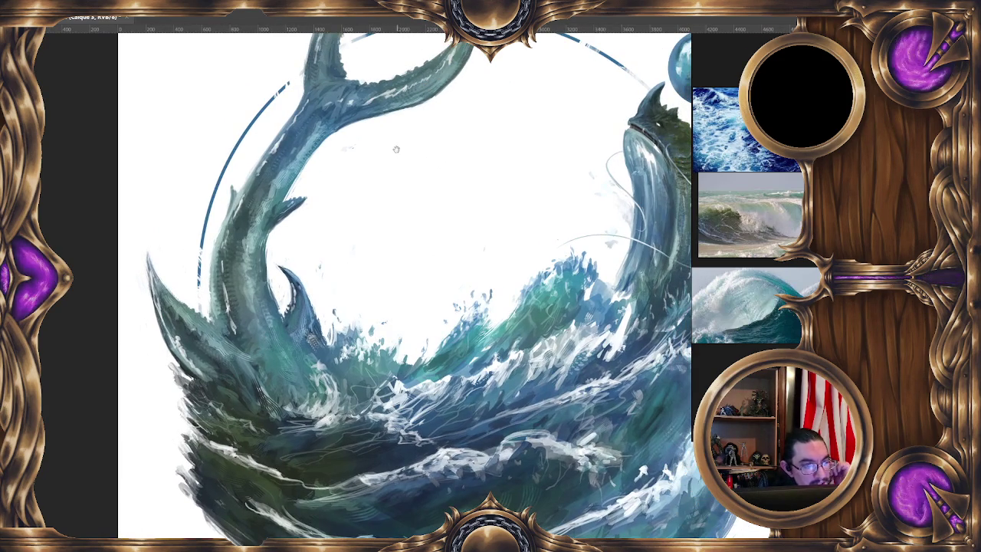
{"action": "scroll", "coordinate": [395, 144], "scroll_direction": "up", "scroll_amount": 1}
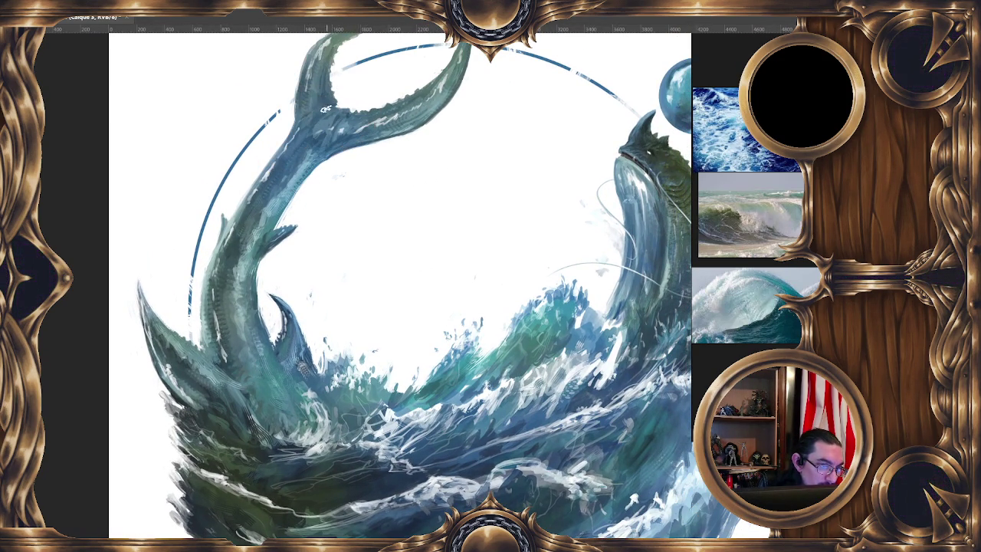
Step: Sample several blue-green tones from the tail, briefly zooming out to check the whole artwork
{"action": "left_click", "coordinate": [322, 136], "text": "ctrl"}
{"action": "left_click", "coordinate": [340, 104], "text": "ctrl"}
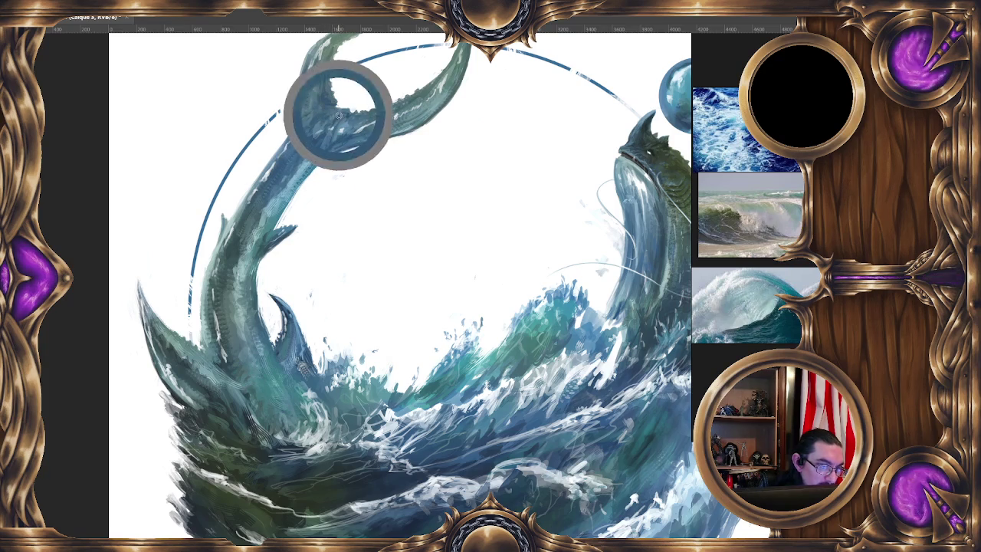
{"action": "left_click", "coordinate": [326, 118], "text": "ctrl"}
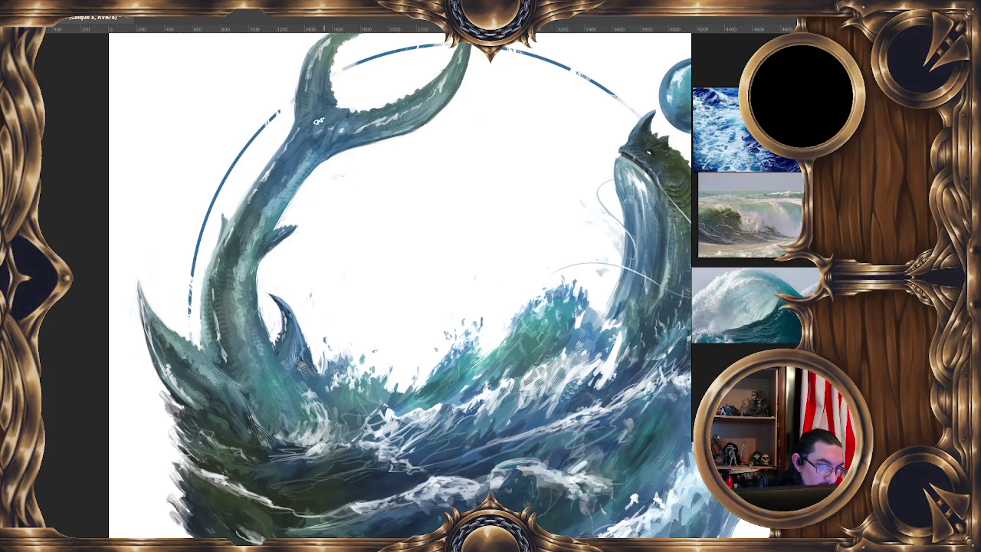
{"action": "left_click", "coordinate": [323, 132], "text": "ctrl"}
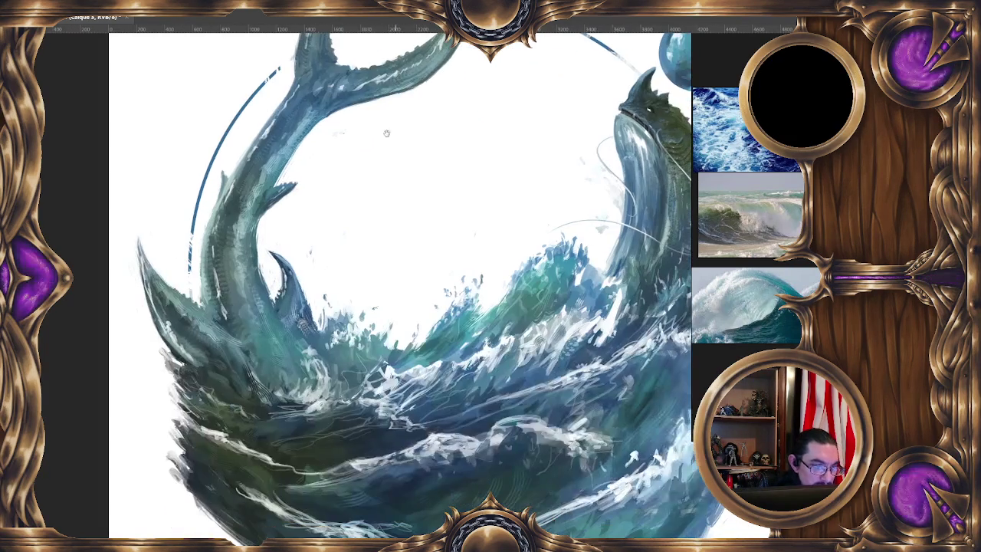
{"action": "left_click", "coordinate": [332, 114], "text": "alt"}
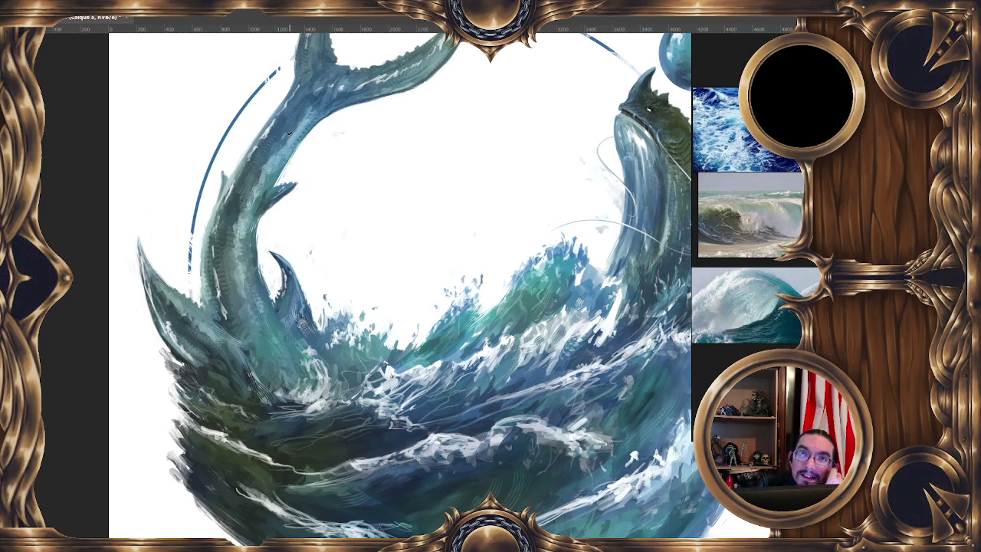
{"action": "key", "text": "minus"}
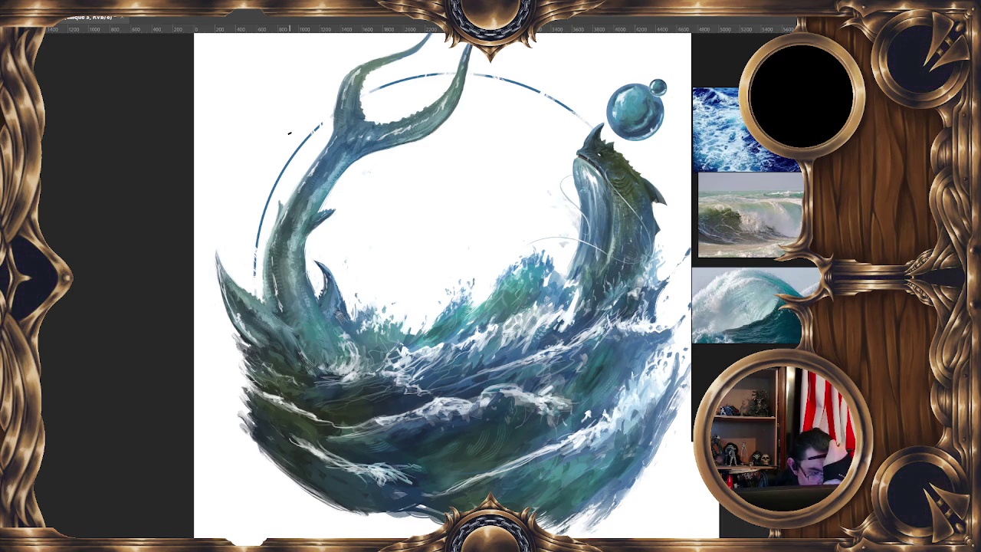
{"action": "key", "text": "plus"}
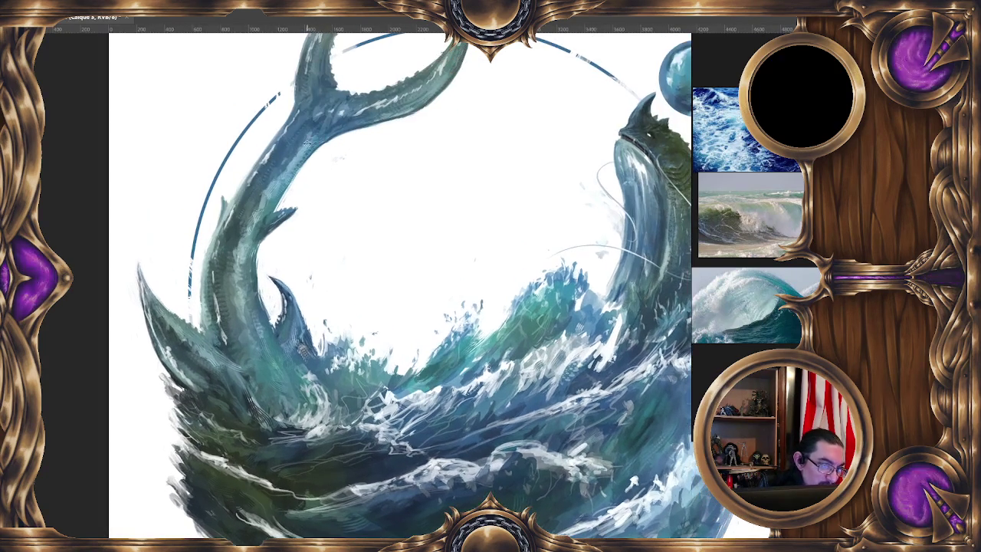
{"action": "key", "text": "plus"}
Step: Shrink the brush to about 43 px and dab sampled blue-green tones onto the tail
{"action": "key", "text": "bracketleft"}
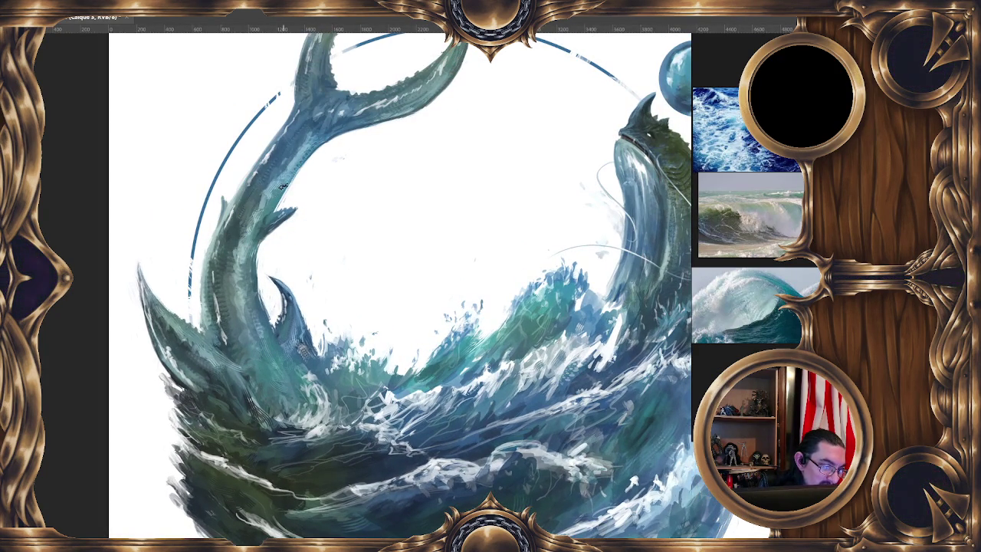
{"action": "left_click", "coordinate": [311, 121], "text": "ctrl"}
{"action": "key", "text": "bracketleft"}
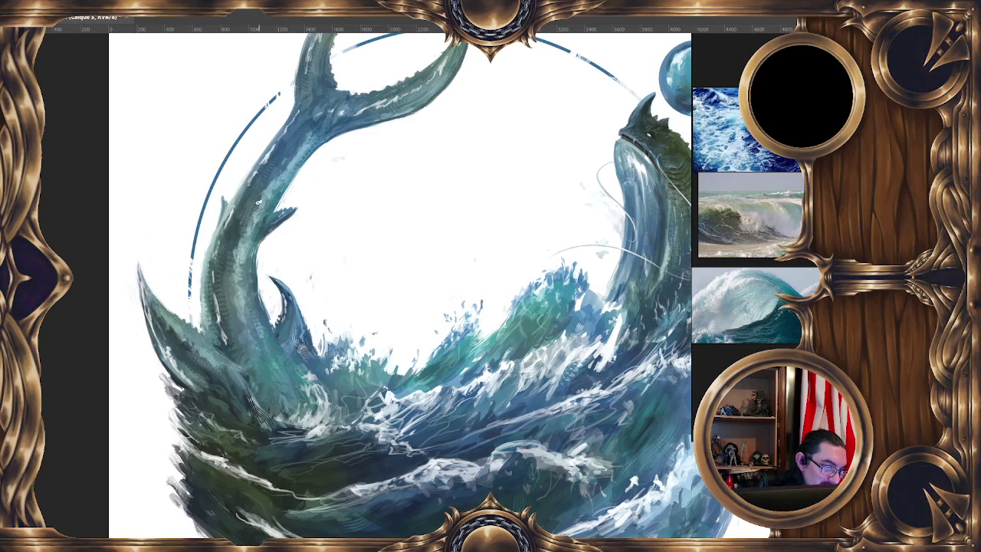
{"action": "left_click", "coordinate": [272, 185], "text": "ctrl"}
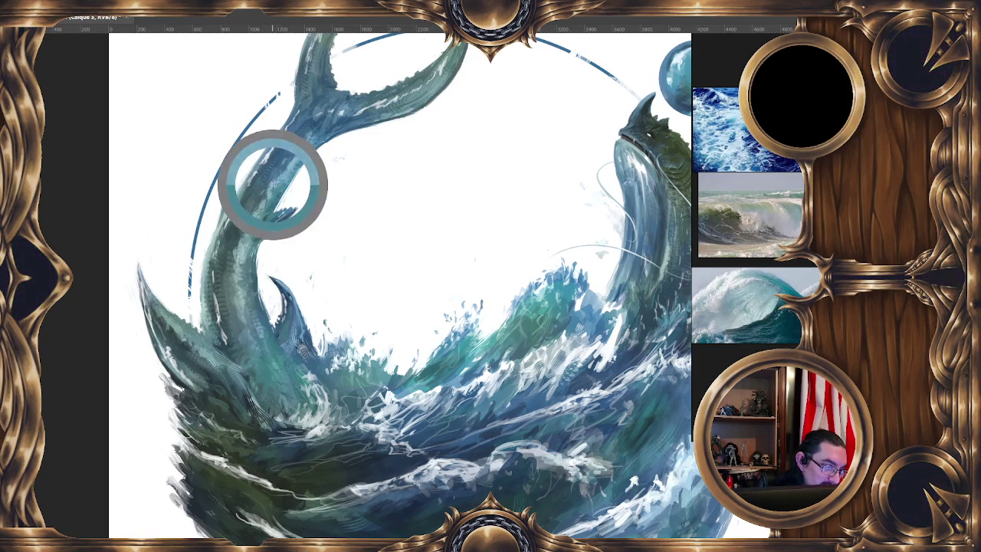
{"action": "left_click", "coordinate": [268, 196], "text": "ctrl"}
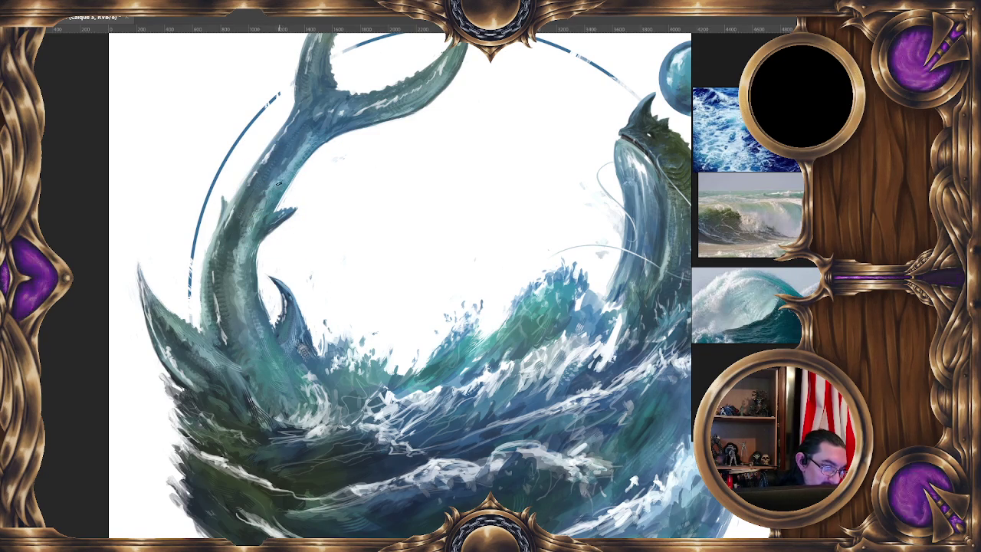
{"action": "left_click", "coordinate": [263, 191], "text": "ctrl"}
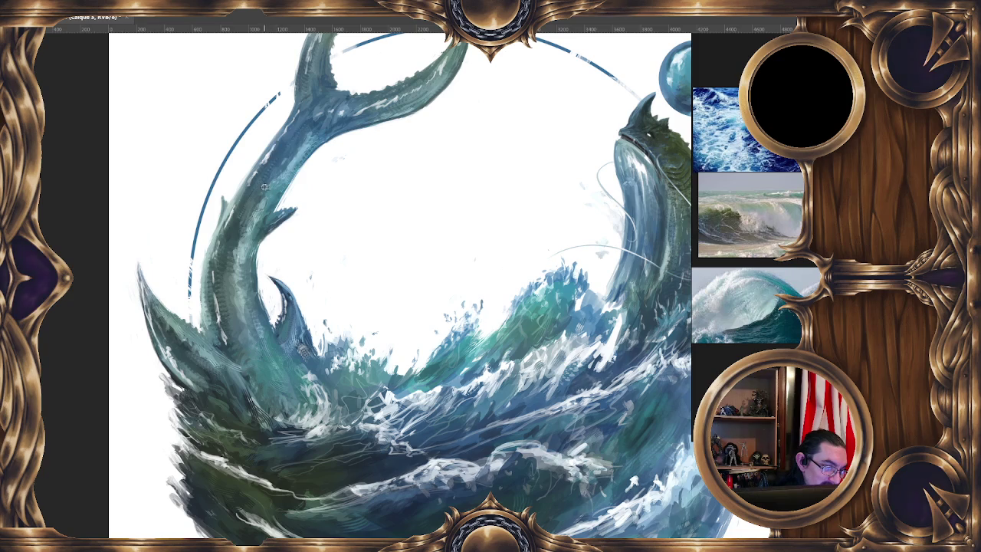
{"action": "left_click", "coordinate": [264, 187], "text": "ctrl"}
{"action": "left_click", "coordinate": [271, 166], "text": "ctrl"}
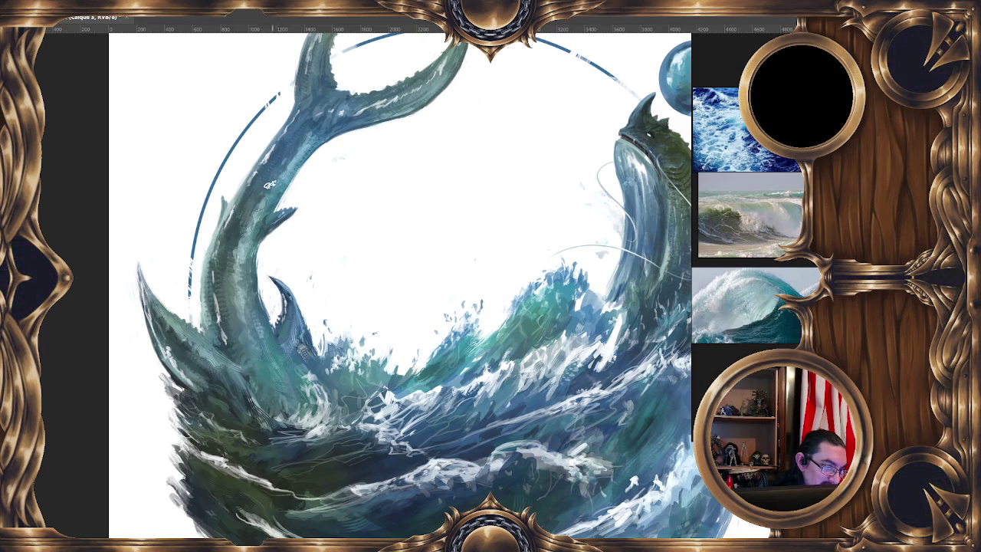
{"action": "left_click", "coordinate": [273, 184], "text": "ctrl"}
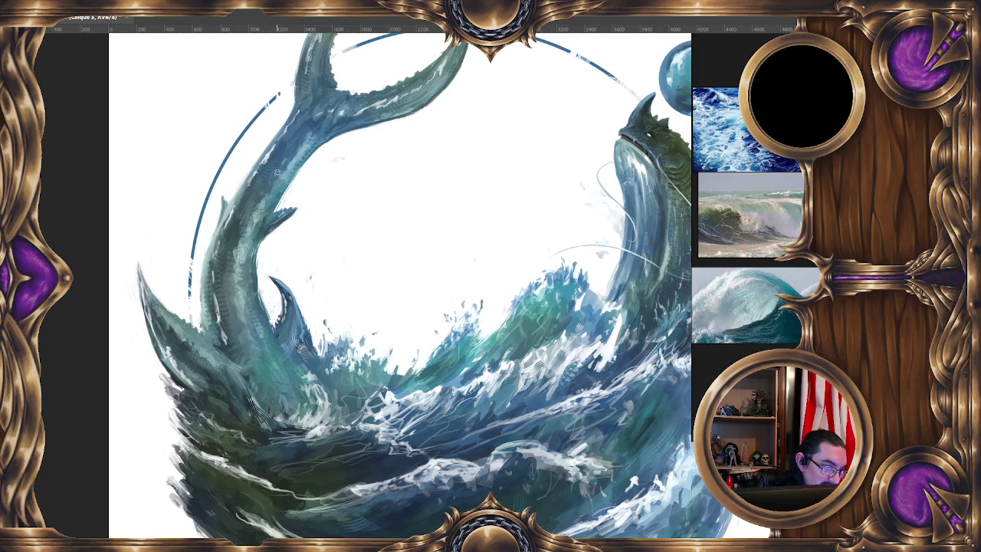
{"action": "left_click", "coordinate": [262, 197], "text": "ctrl"}
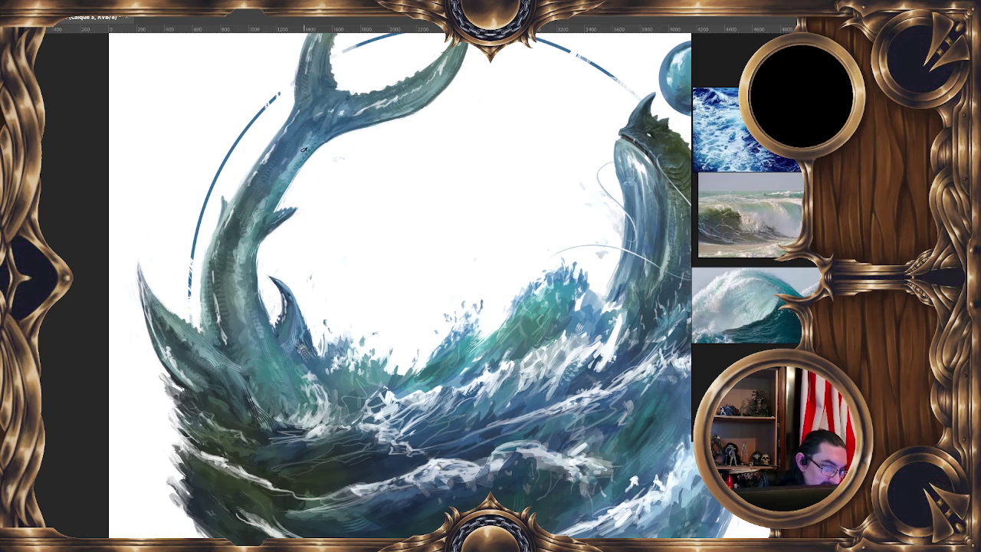
Step: Shift the close-up and zoom back out from the tail
{"action": "left_click_drag", "start_coordinate": [324, 131], "coordinate": [325, 141]}
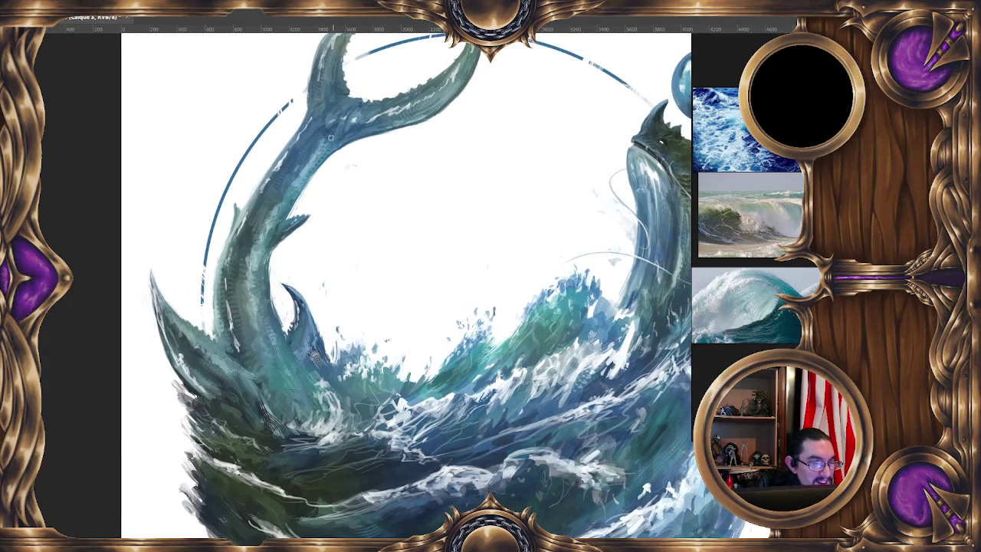
{"action": "scroll", "coordinate": [300, 226], "scroll_direction": "down", "scroll_amount": 2}
{"action": "scroll", "coordinate": [307, 225], "scroll_direction": "down", "scroll_amount": 2}
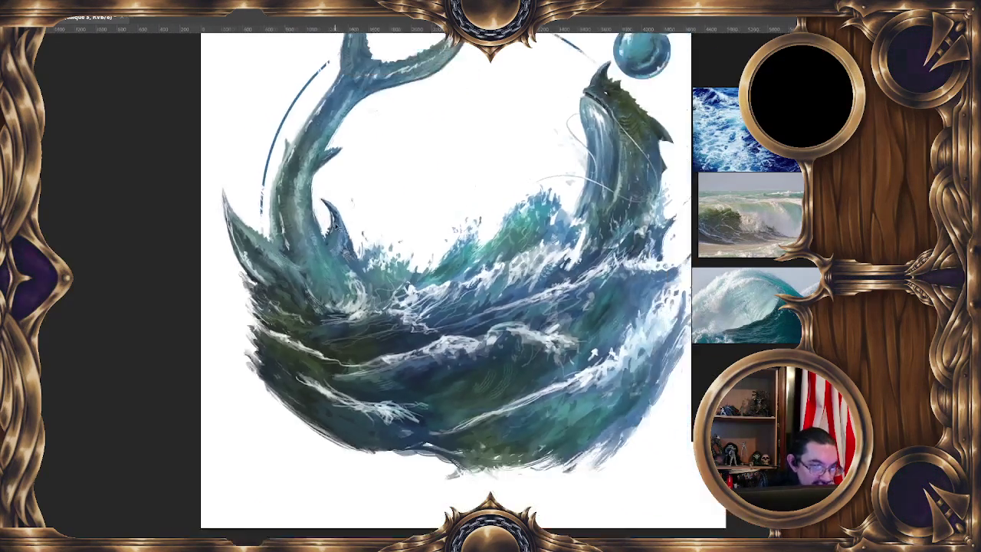
{"action": "scroll", "coordinate": [318, 224], "scroll_direction": "down", "scroll_amount": 2}
{"action": "scroll", "coordinate": [329, 223], "scroll_direction": "down", "scroll_amount": 1}
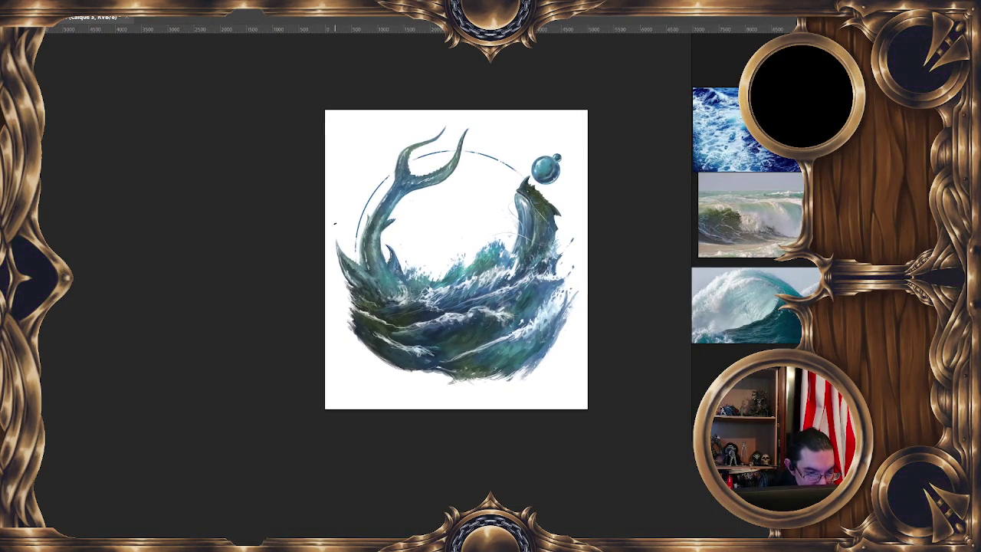
Step: Zoom in on the creature's fin and set the brush to about 84 px
{"action": "scroll", "coordinate": [335, 224], "scroll_direction": "up", "scroll_amount": 2}
{"action": "scroll", "coordinate": [322, 215], "scroll_direction": "up", "scroll_amount": 2}
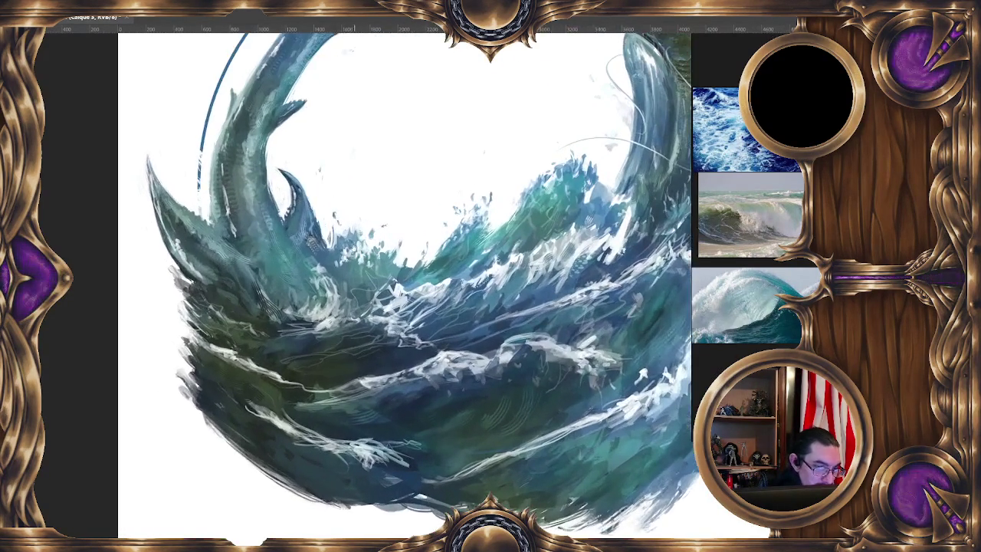
{"action": "scroll", "coordinate": [307, 201], "scroll_direction": "up", "scroll_amount": 1}
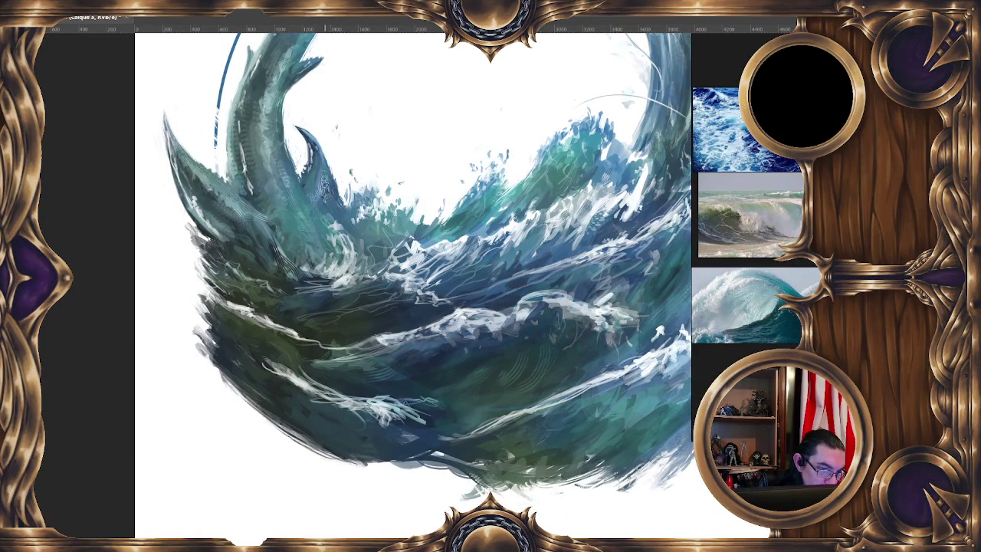
{"action": "left_click_drag", "start_coordinate": [326, 191], "coordinate": [318, 163]}
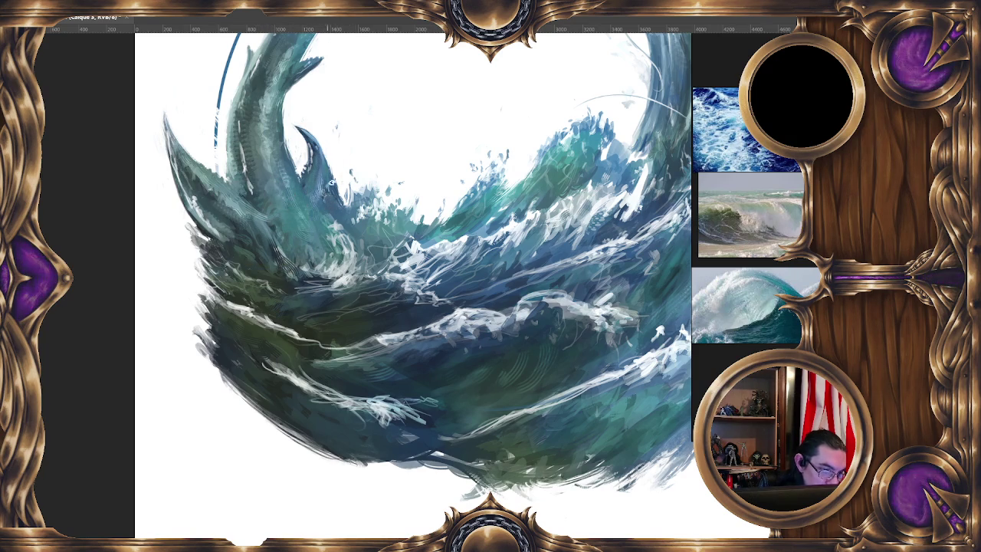
{"action": "left_click_drag", "start_coordinate": [339, 213], "coordinate": [340, 175]}
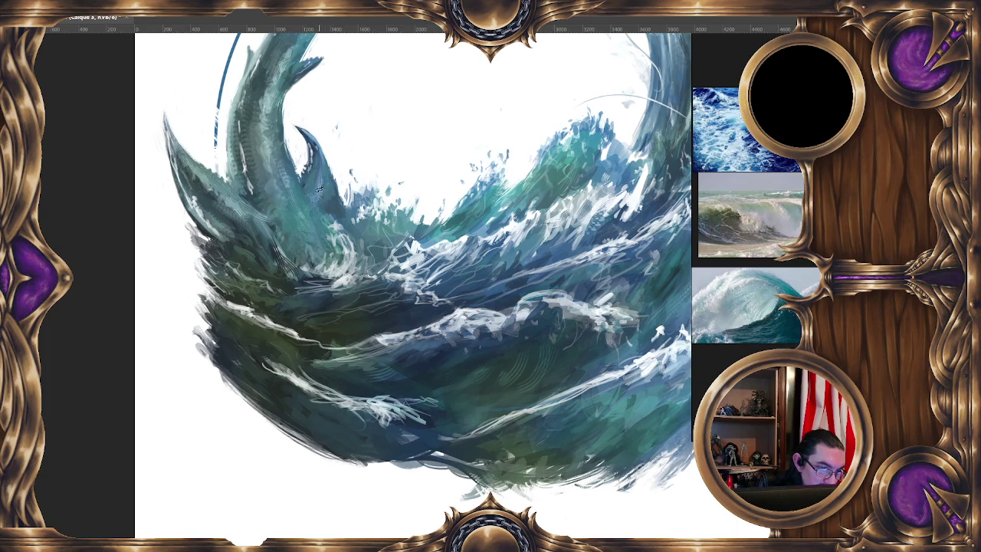
Step: Sample fin and wave colours, shrink the brush to 40 px, then zoom out to the full emblem
{"action": "left_click", "coordinate": [318, 188], "text": "alt"}
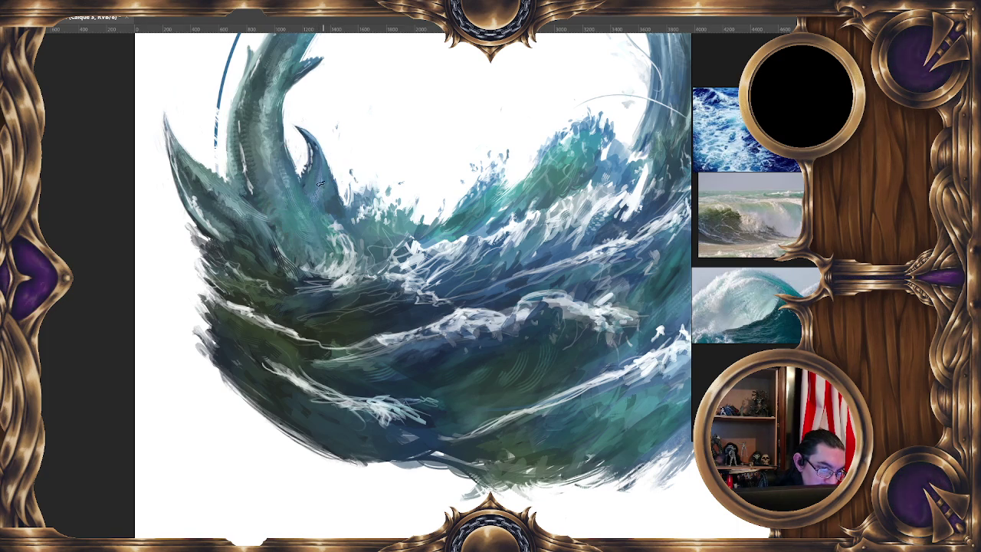
{"action": "left_click", "coordinate": [322, 210], "text": "alt"}
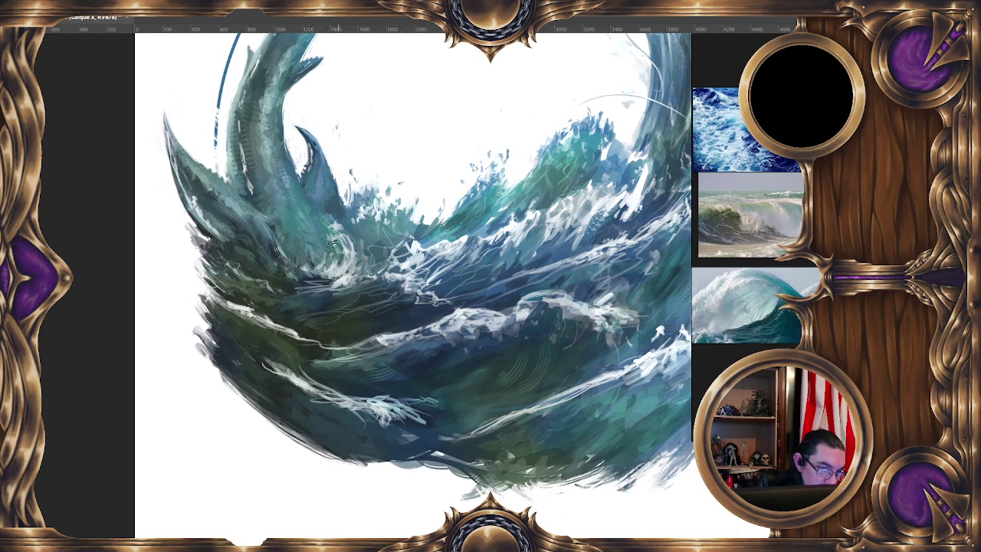
{"action": "left_click_drag", "start_coordinate": [342, 138], "coordinate": [334, 124]}
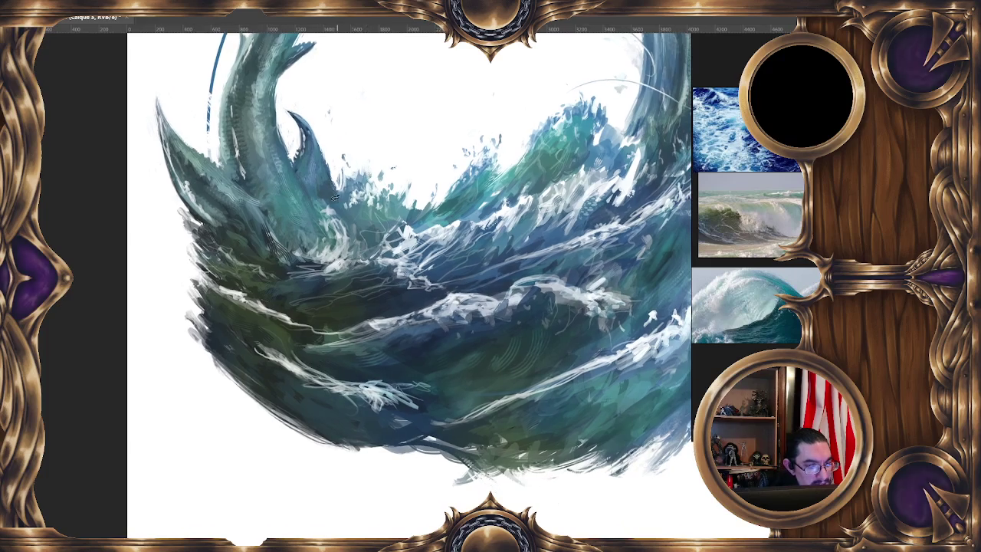
{"action": "left_click_drag", "start_coordinate": [328, 210], "coordinate": [310, 179]}
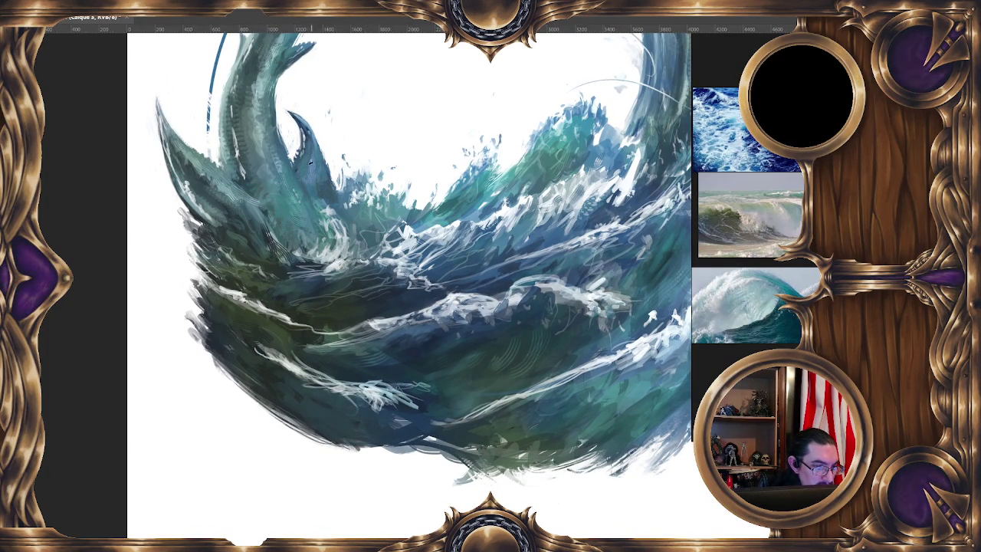
{"action": "scroll", "coordinate": [333, 145], "scroll_direction": "down", "scroll_amount": 1}
{"action": "scroll", "coordinate": [345, 138], "scroll_direction": "down", "scroll_amount": 2}
{"action": "scroll", "coordinate": [360, 132], "scroll_direction": "down", "scroll_amount": 1}
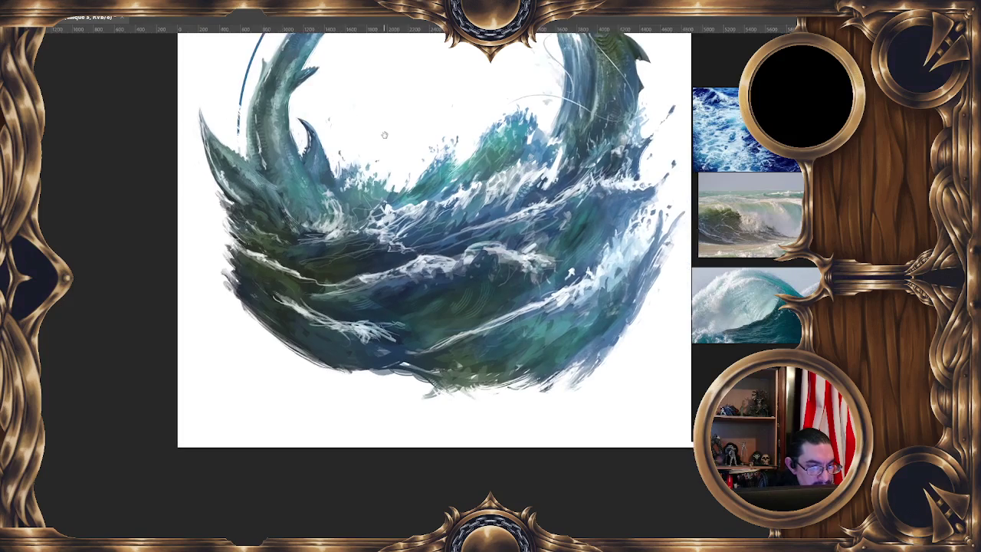
{"action": "scroll", "coordinate": [373, 125], "scroll_direction": "down", "scroll_amount": 1}
{"action": "scroll", "coordinate": [373, 125], "scroll_direction": "down", "scroll_amount": 1}
{"action": "scroll", "coordinate": [364, 145], "scroll_direction": "down", "scroll_amount": 1}
{"action": "scroll", "coordinate": [358, 162], "scroll_direction": "down", "scroll_amount": 1}
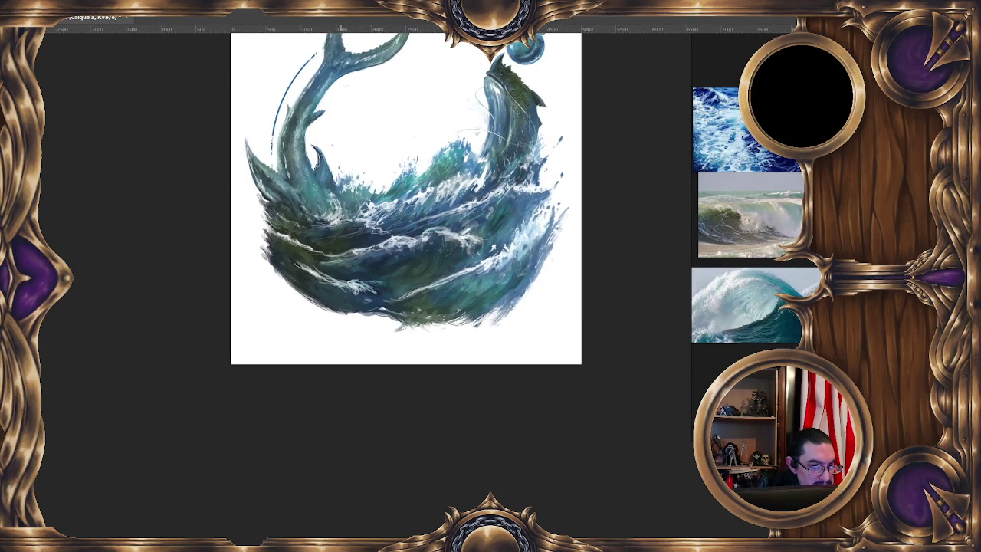
{"action": "scroll", "coordinate": [344, 224], "scroll_direction": "up", "scroll_amount": 1}
{"action": "scroll", "coordinate": [349, 222], "scroll_direction": "up", "scroll_amount": 1}
{"action": "scroll", "coordinate": [360, 230], "scroll_direction": "up", "scroll_amount": 2}
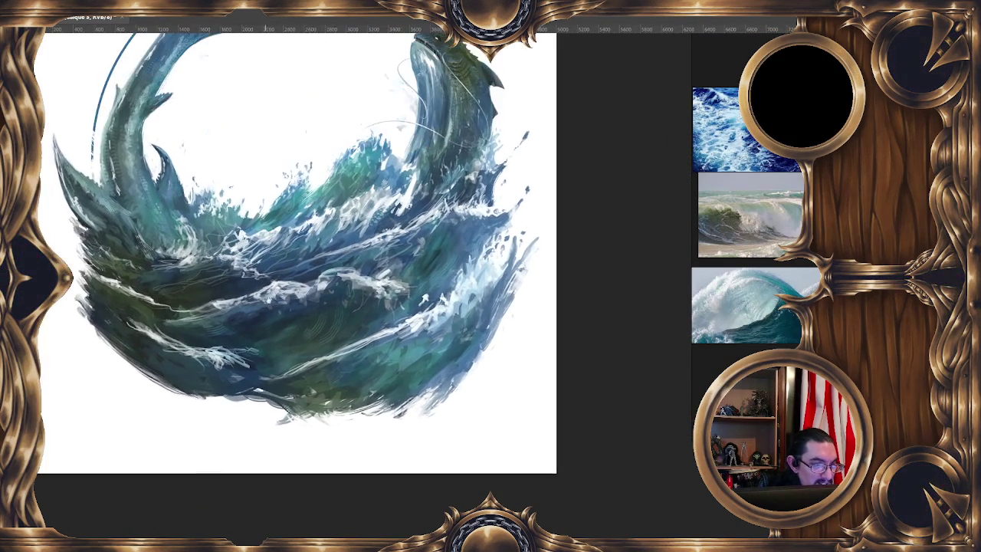
{"action": "scroll", "coordinate": [334, 230], "scroll_direction": "down", "scroll_amount": 1}
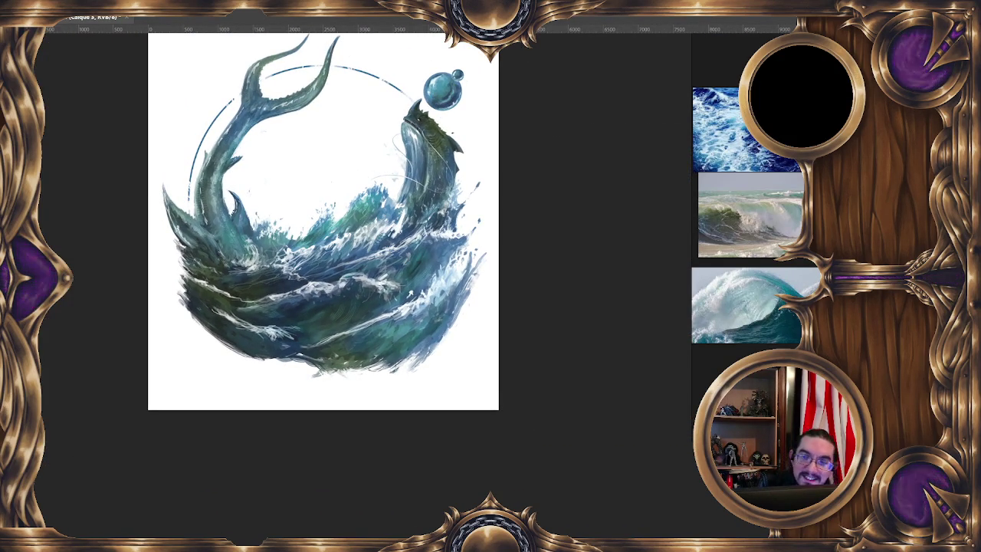
Step: Create a new layer Calque 4 for the signature
{"action": "key", "text": "ctrl+shift+n"}
{"action": "key", "text": "Return"}
{"action": "scroll", "coordinate": [404, 175], "scroll_direction": "up", "scroll_amount": 2}
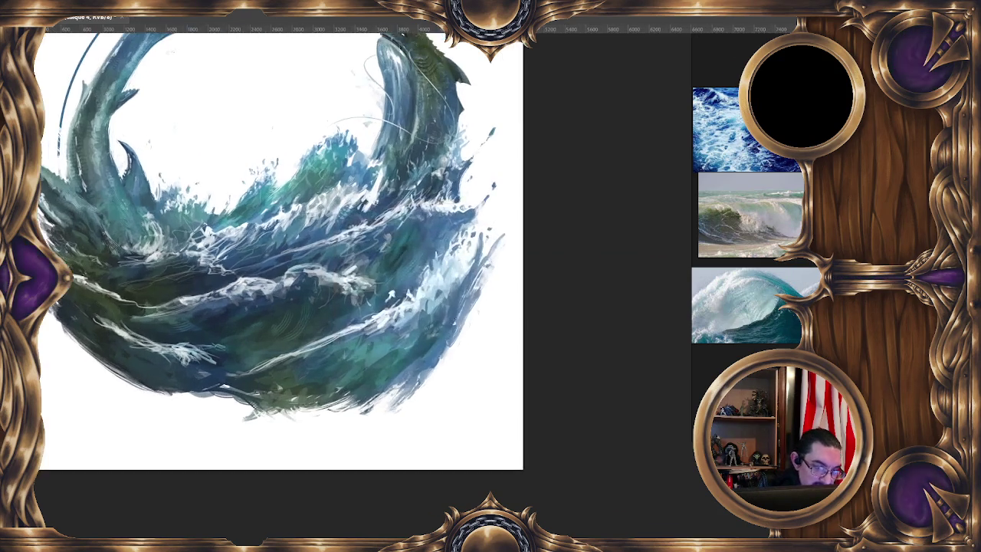
Step: Paint a small dark blue signature near the lower right corner, then zoom out
{"action": "mouse_move", "coordinate": [404, 175]}
{"action": "left_mouse_down"}
{"action": "mouse_move", "coordinate": [353, 194]}
{"action": "mouse_move", "coordinate": [354, 179]}
{"action": "mouse_move", "coordinate": [341, 202]}
{"action": "left_mouse_up"}
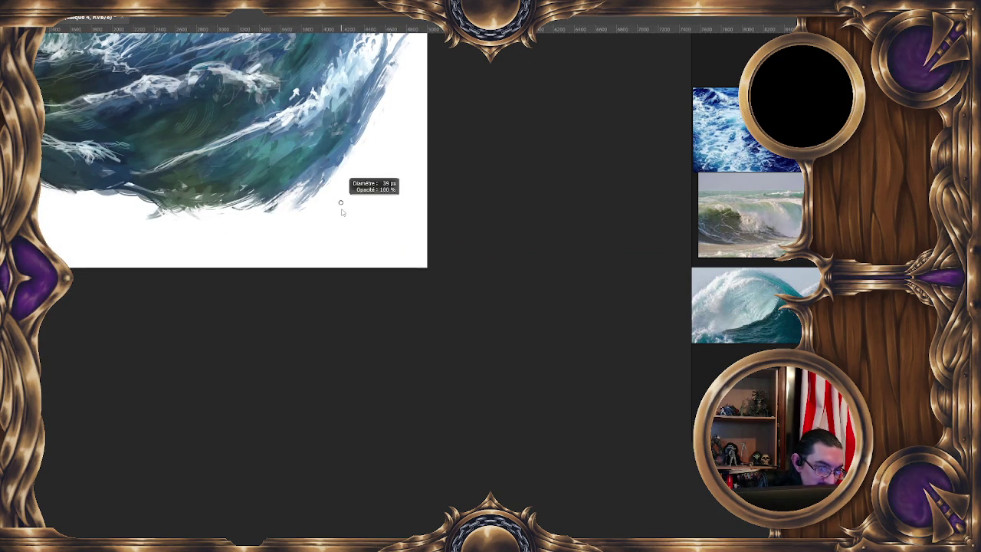
{"action": "left_click_drag", "start_coordinate": [347, 232], "coordinate": [348, 225]}
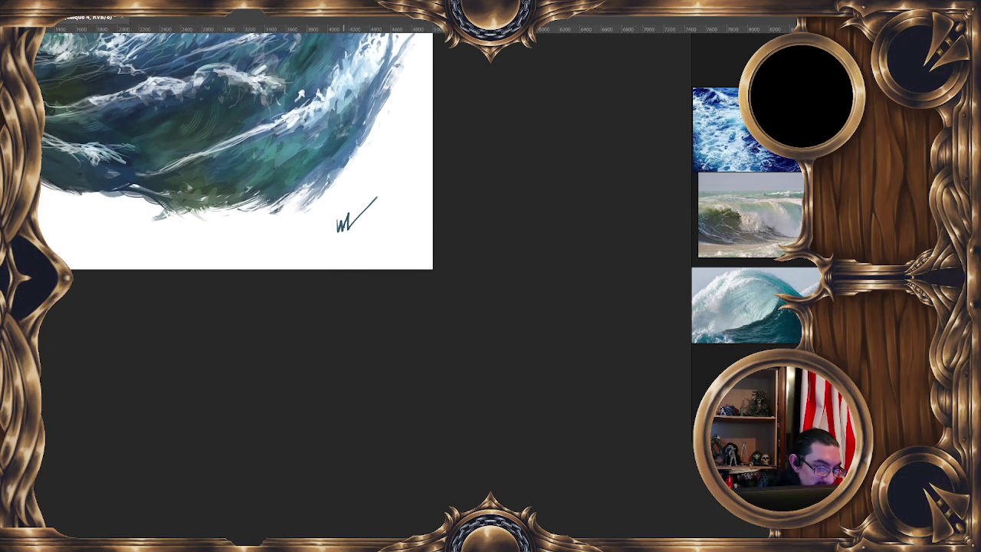
{"action": "scroll", "coordinate": [319, 252], "scroll_direction": "down", "scroll_amount": 2}
{"action": "scroll", "coordinate": [329, 339], "scroll_direction": "down", "scroll_amount": 2}
{"action": "scroll", "coordinate": [299, 324], "scroll_direction": "down", "scroll_amount": 2}
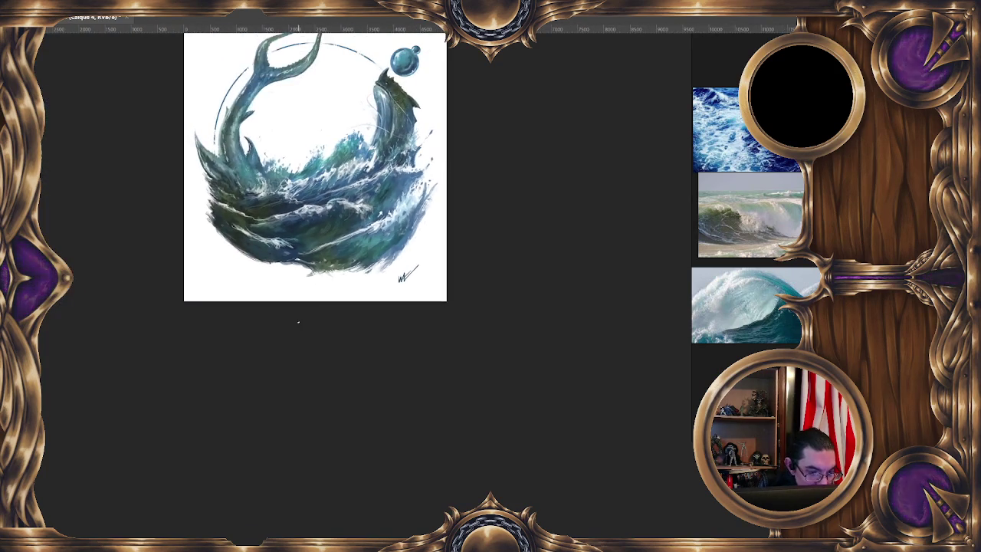
{"action": "scroll", "coordinate": [298, 322], "scroll_direction": "down", "scroll_amount": 1}
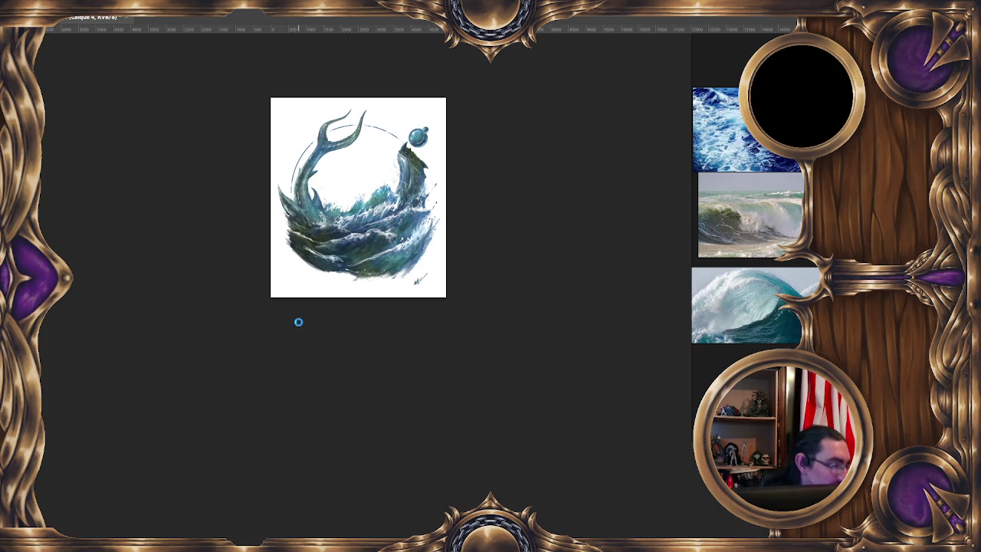
Step: Save the artwork as a PSD named test 14
{"action": "key", "text": "ctrl+s"}
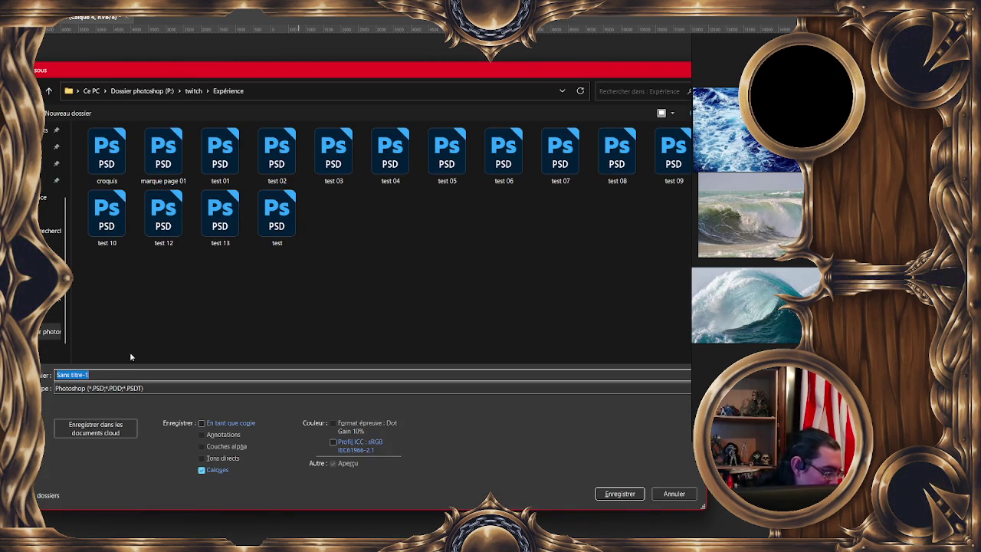
{"action": "left_click", "coordinate": [220, 216]}
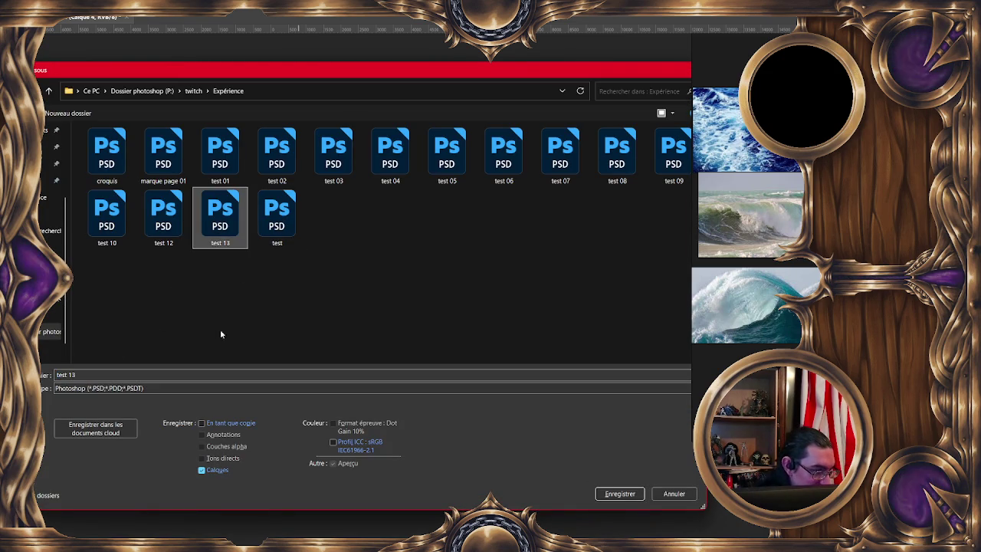
{"action": "left_click", "coordinate": [82, 373]}
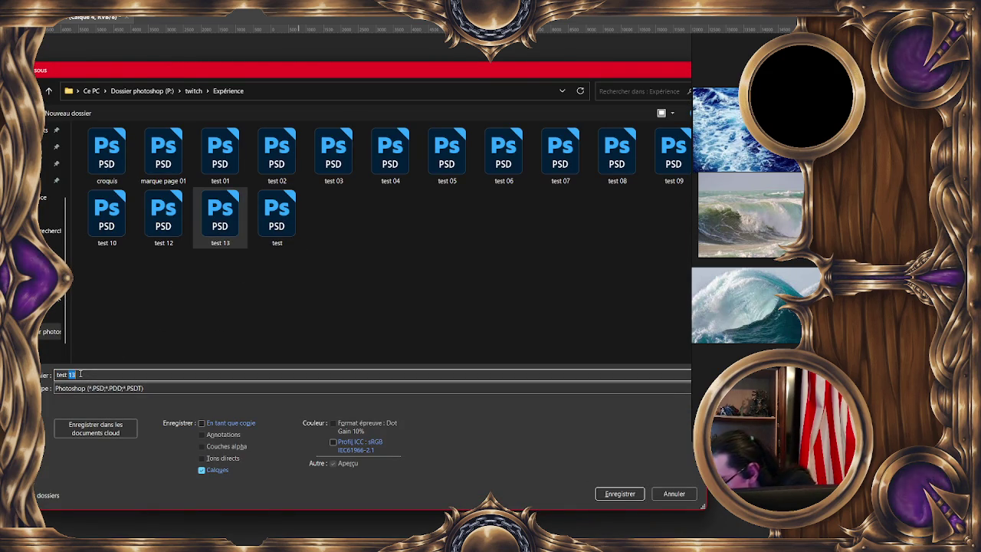
{"action": "type", "text": "14"}
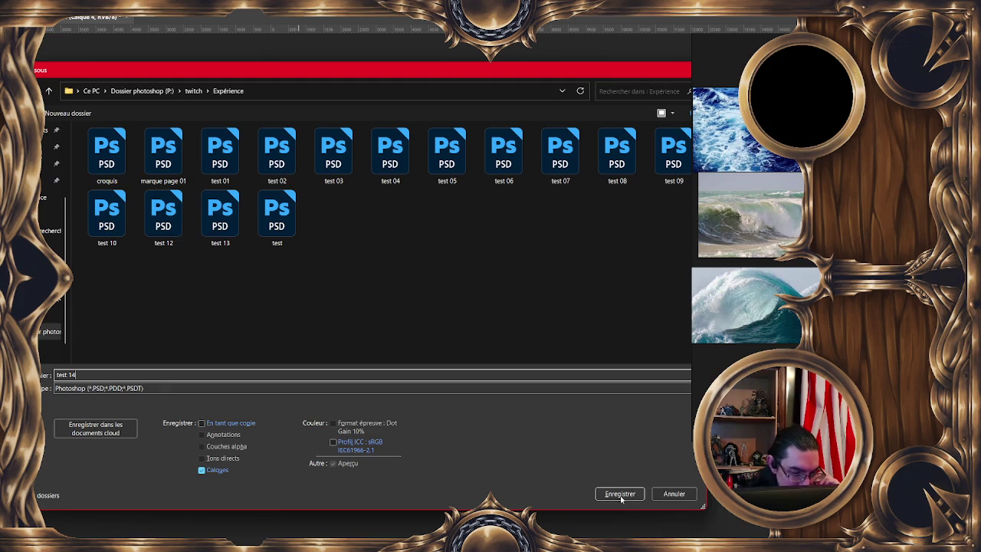
{"action": "left_click", "coordinate": [621, 494]}
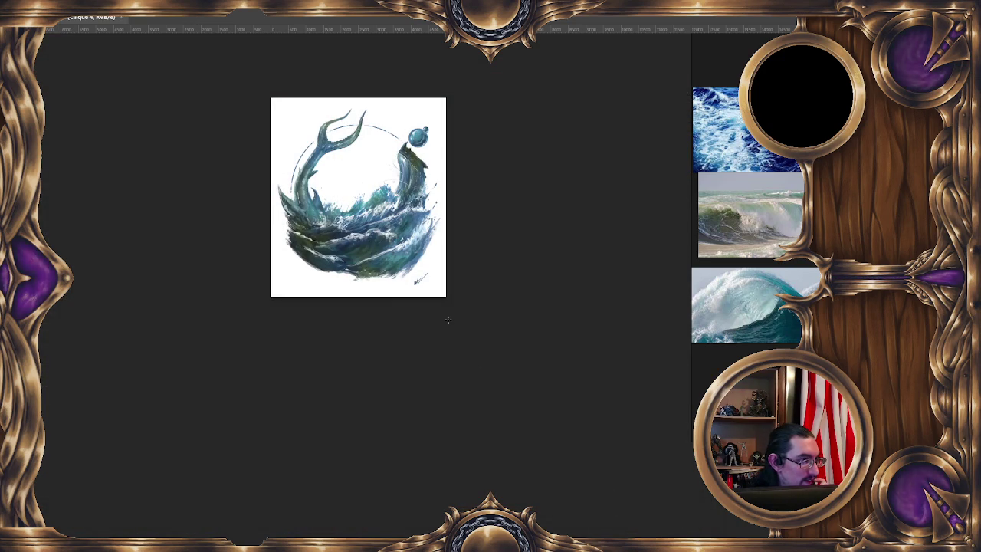
Step: Save a JPEG copy of test 14, accepting the default quality options
{"action": "key", "text": "ctrl+shift+s"}
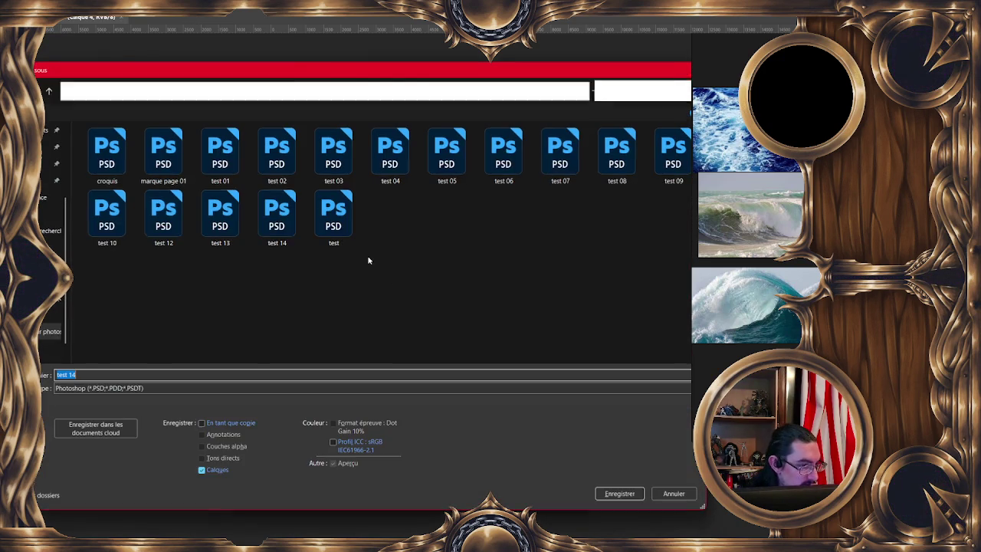
{"action": "left_click", "coordinate": [115, 388]}
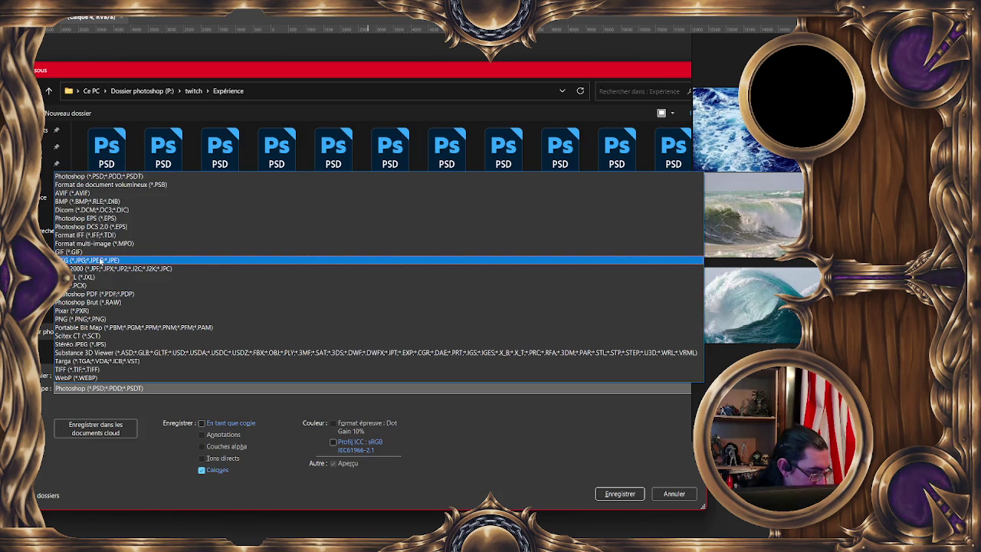
{"action": "left_click", "coordinate": [92, 261]}
{"action": "left_click", "coordinate": [606, 493]}
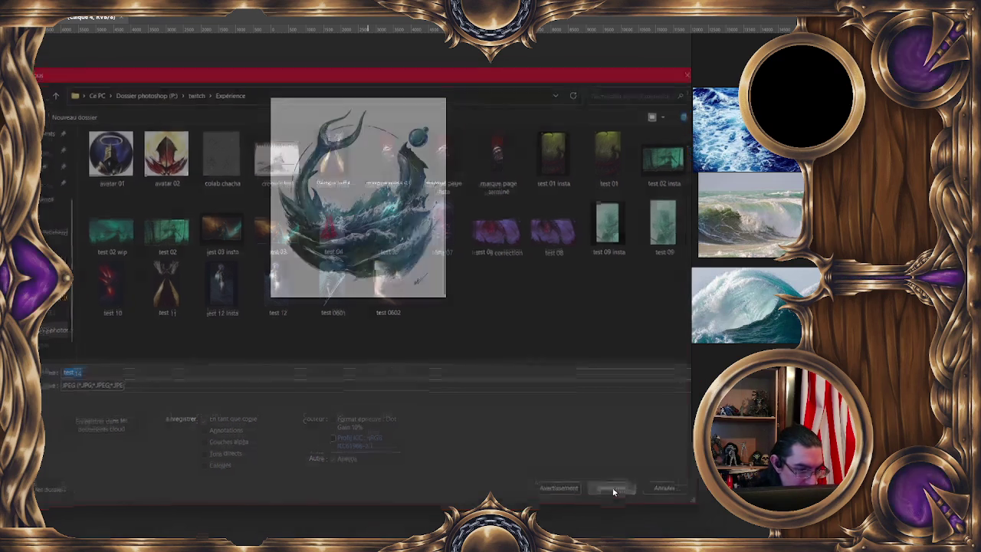
{"action": "left_click", "coordinate": [439, 138]}
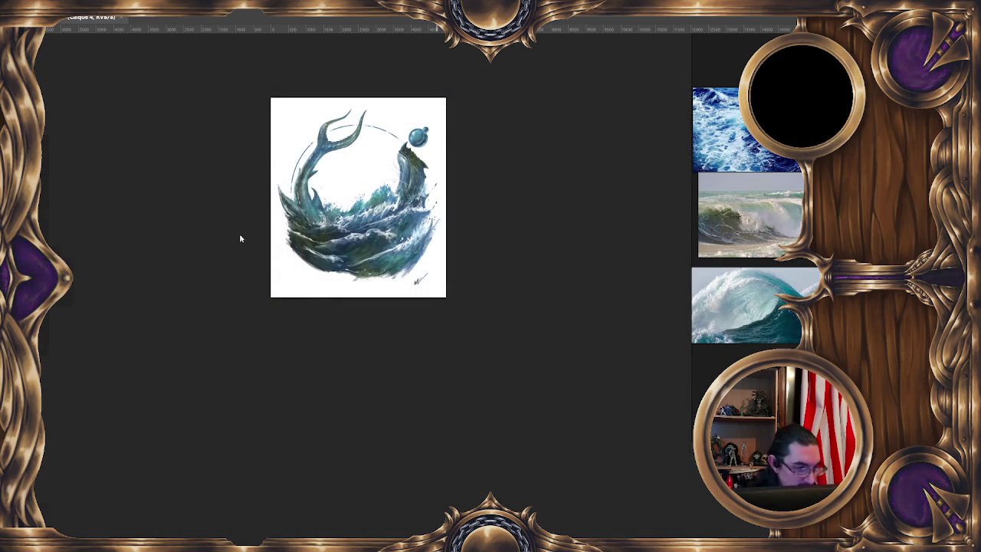
Step: Save the JPEG copy of test 14 a second time
{"action": "key", "text": "ctrl+shift+s"}
{"action": "left_click", "coordinate": [101, 388]}
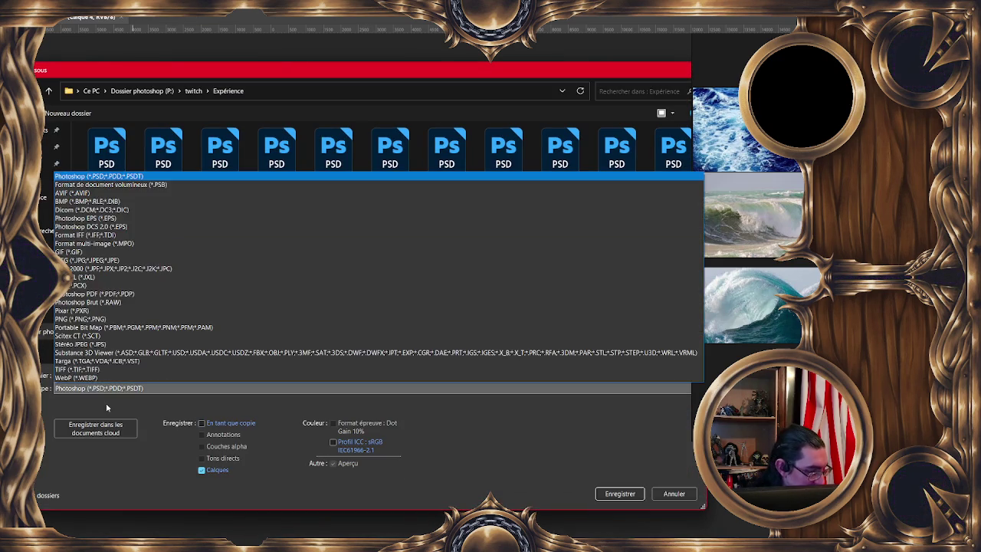
{"action": "left_click", "coordinate": [84, 261]}
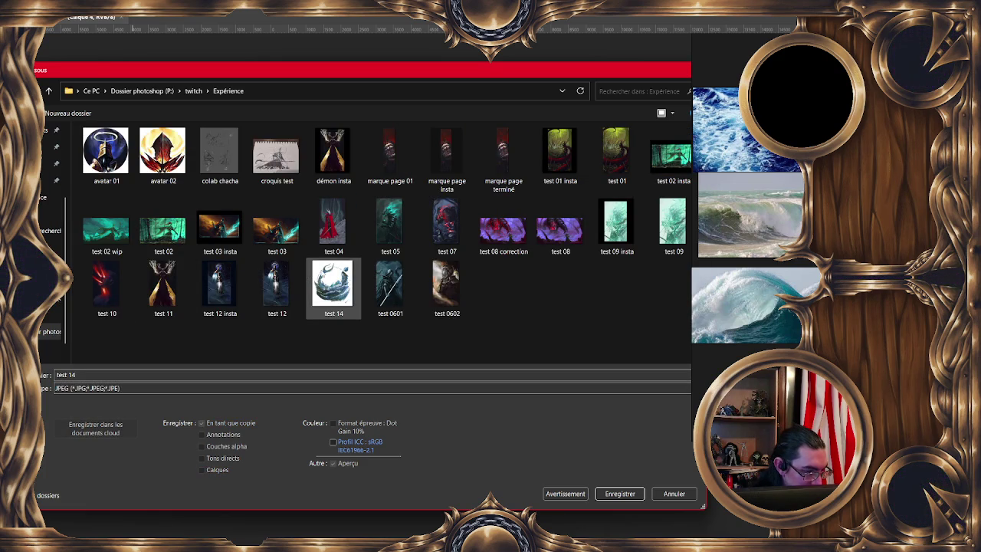
{"action": "mouse_move", "coordinate": [333, 284]}
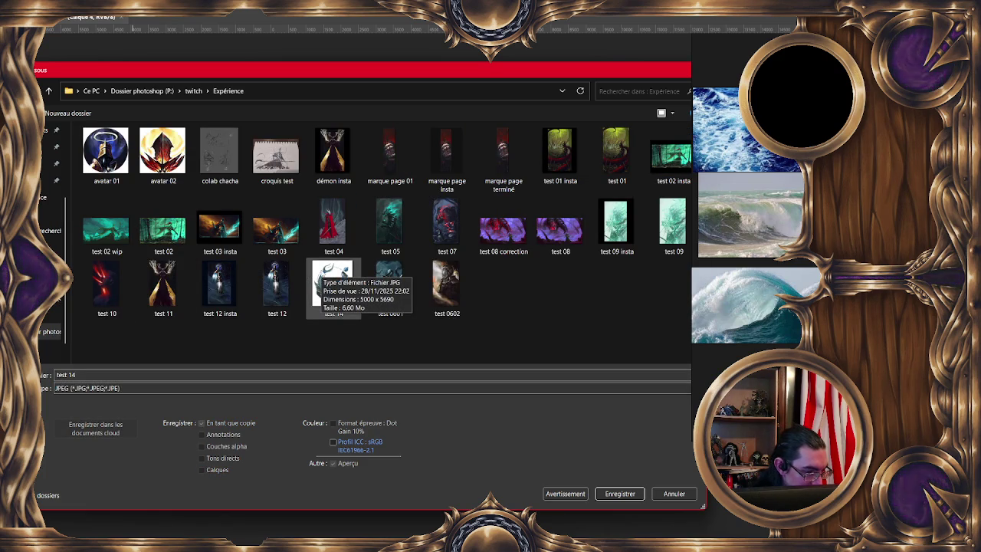
{"action": "left_click", "coordinate": [674, 494]}
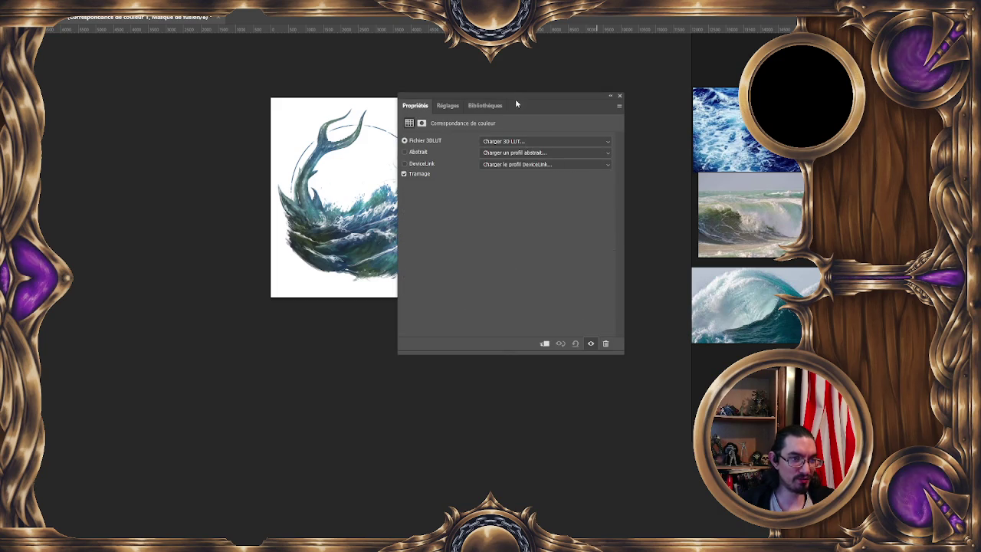
Step: Try the 2Strip, 3Strip, Crisp_Warm, Crisp_Winter and DropBlues lookup presets on the painting
{"action": "left_click_drag", "start_coordinate": [517, 104], "coordinate": [628, 182]}
{"action": "left_click", "coordinate": [613, 219]}
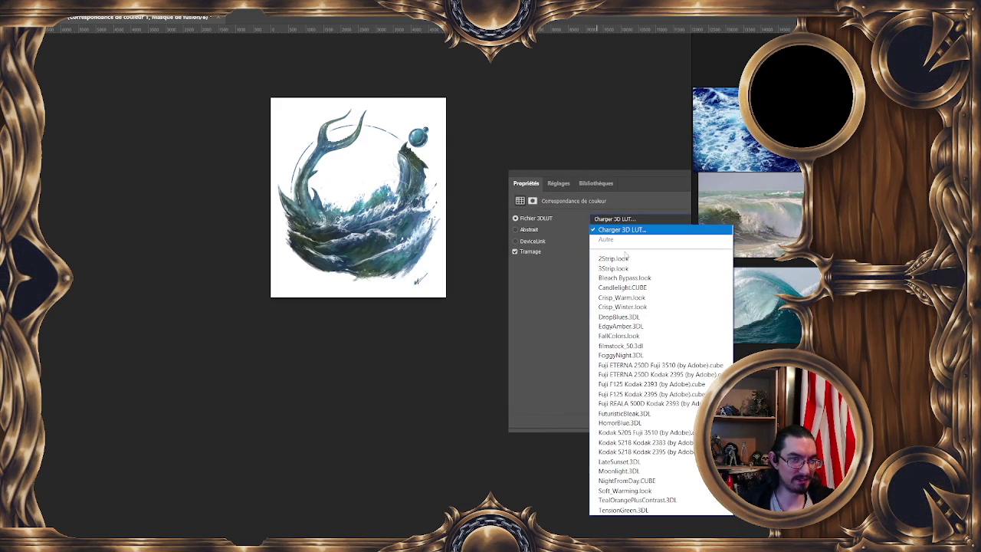
{"action": "left_click", "coordinate": [617, 259]}
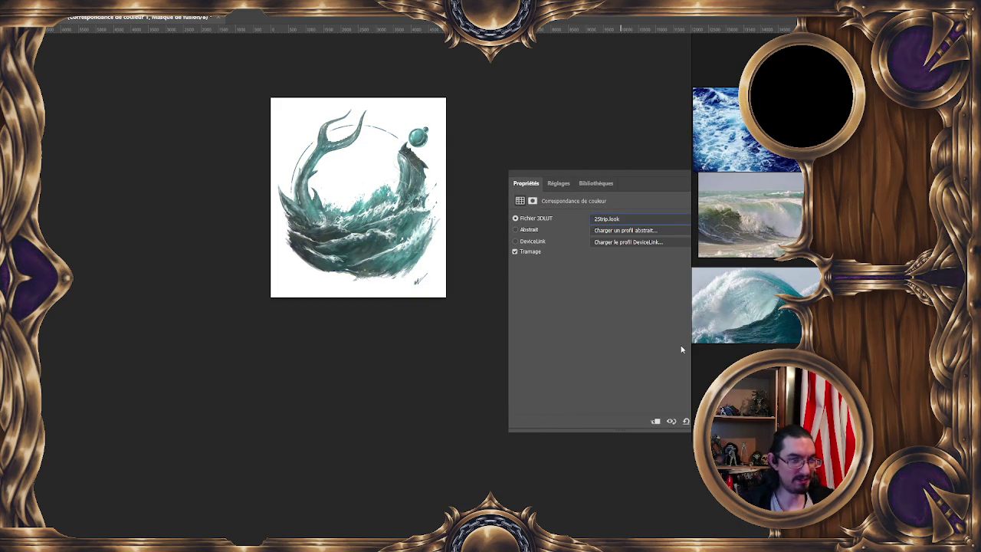
{"action": "key", "text": "Down"}
{"action": "key", "text": "Down"}
{"action": "key", "text": "Down"}
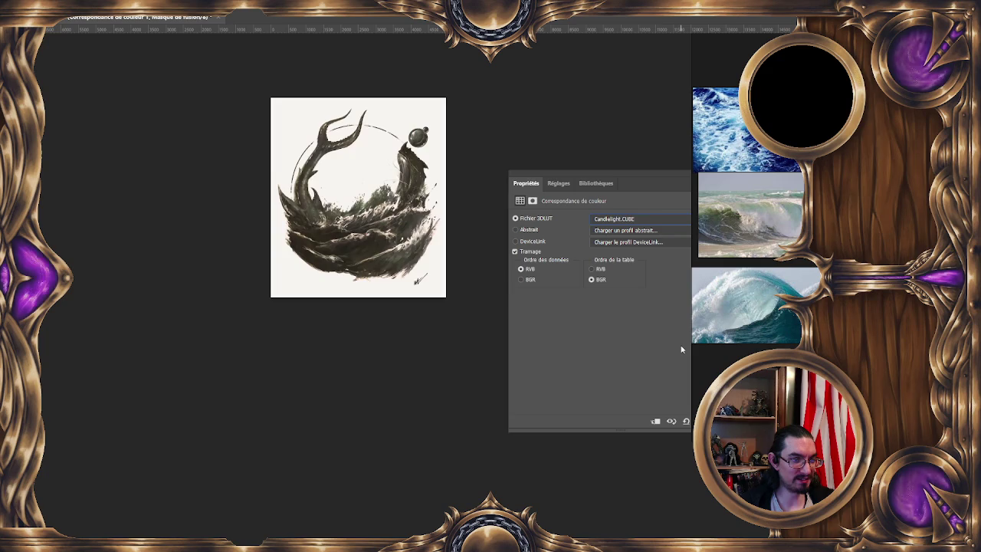
{"action": "key", "text": "Down"}
{"action": "key", "text": "Up"}
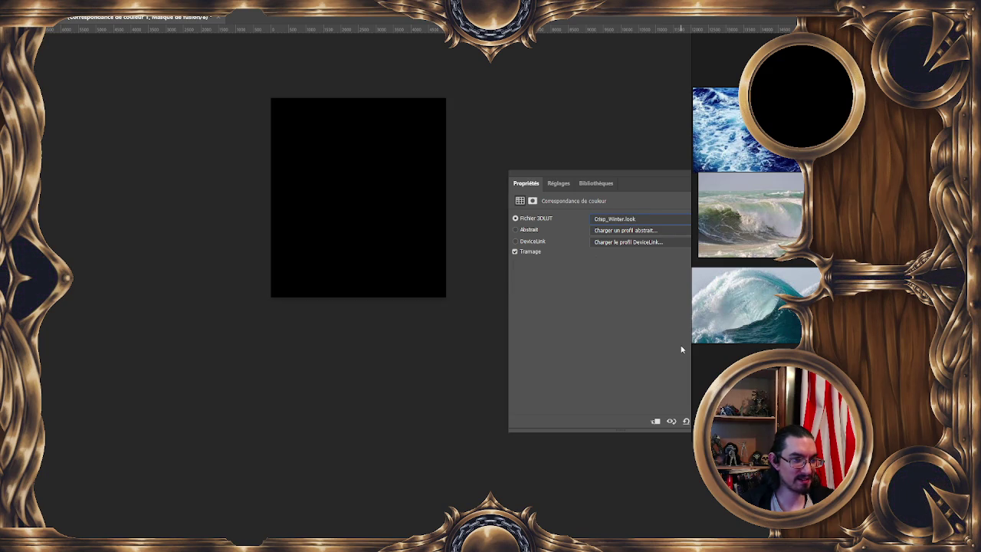
{"action": "key", "text": "Down"}
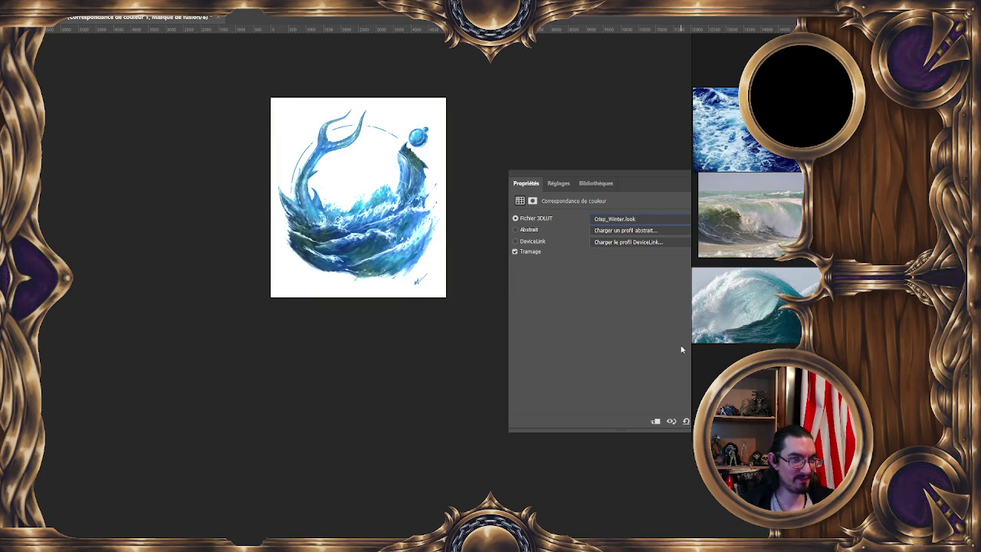
{"action": "key", "text": "Down"}
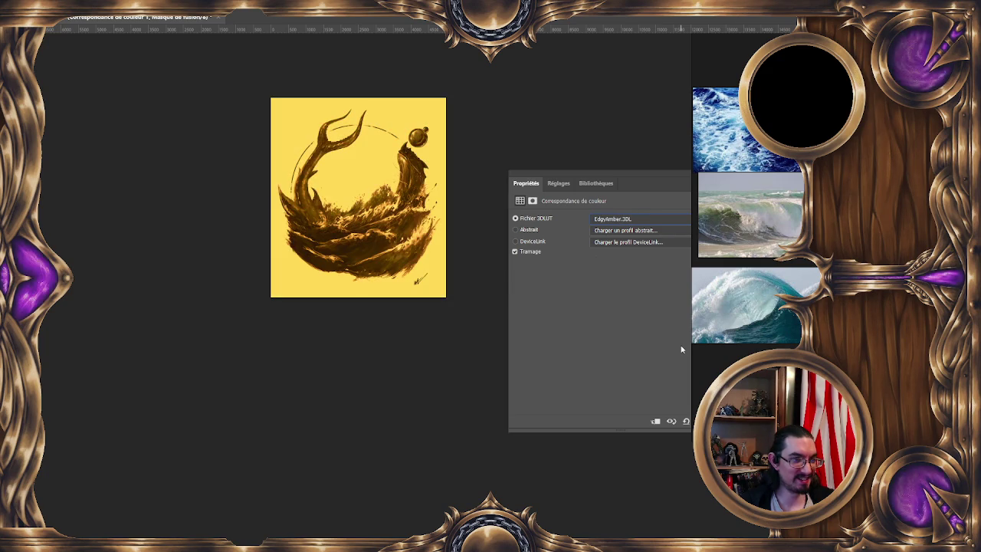
{"action": "key", "text": "Down"}
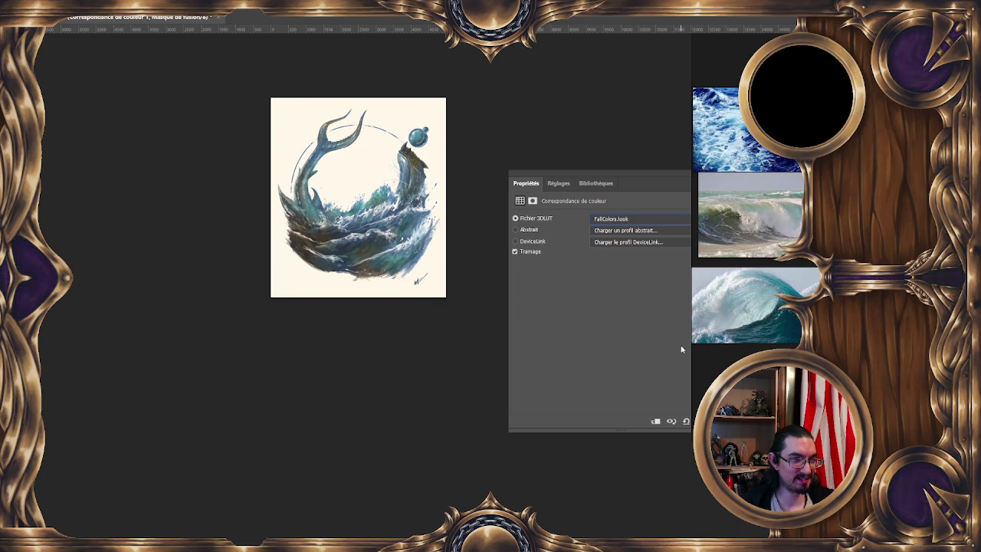
Step: Step through the filmstock_50, FoggyNight, Fuji and FuturisticBleak presets, settling on Kodak 5218 Kodak 2383
{"action": "key", "text": "Down"}
{"action": "key", "text": "Down"}
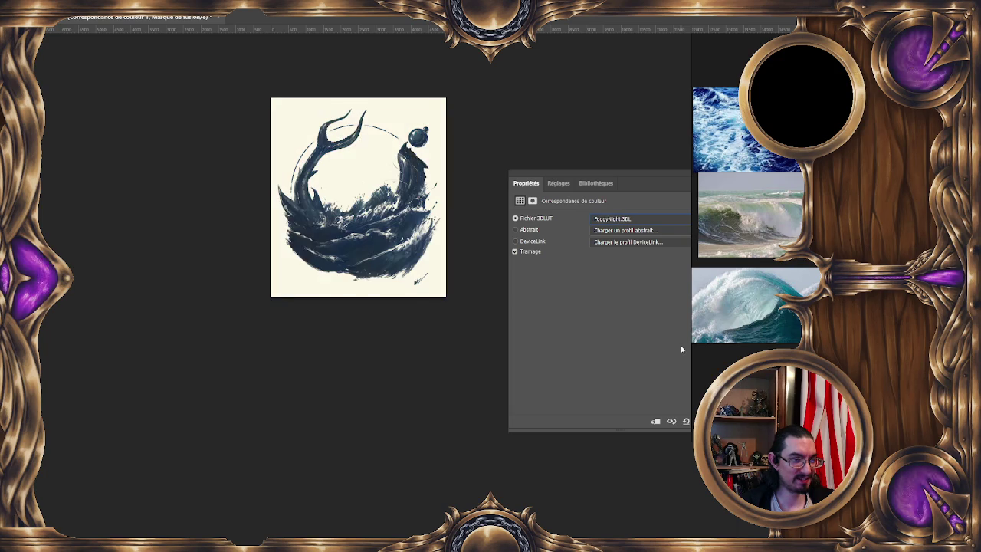
{"action": "key", "text": "Down"}
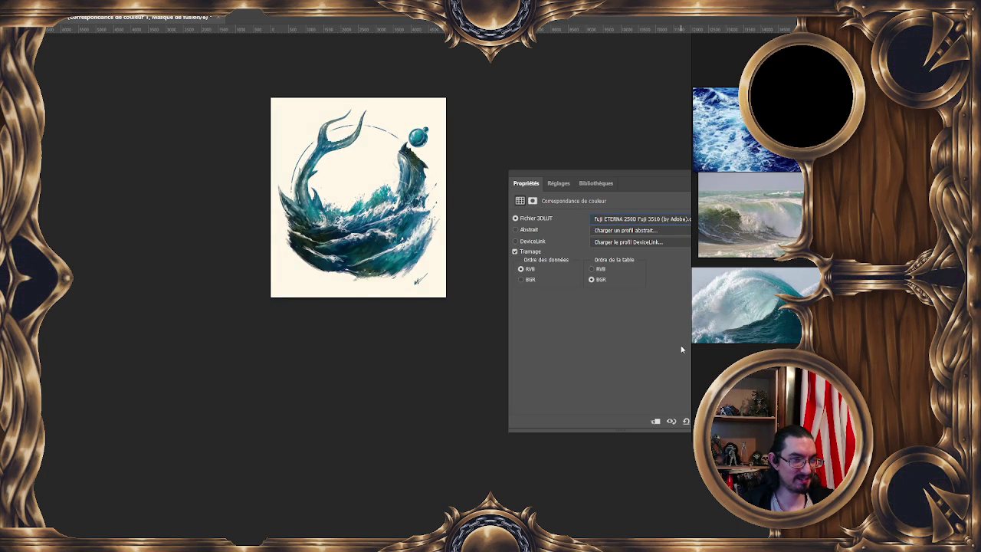
{"action": "key", "text": "Down"}
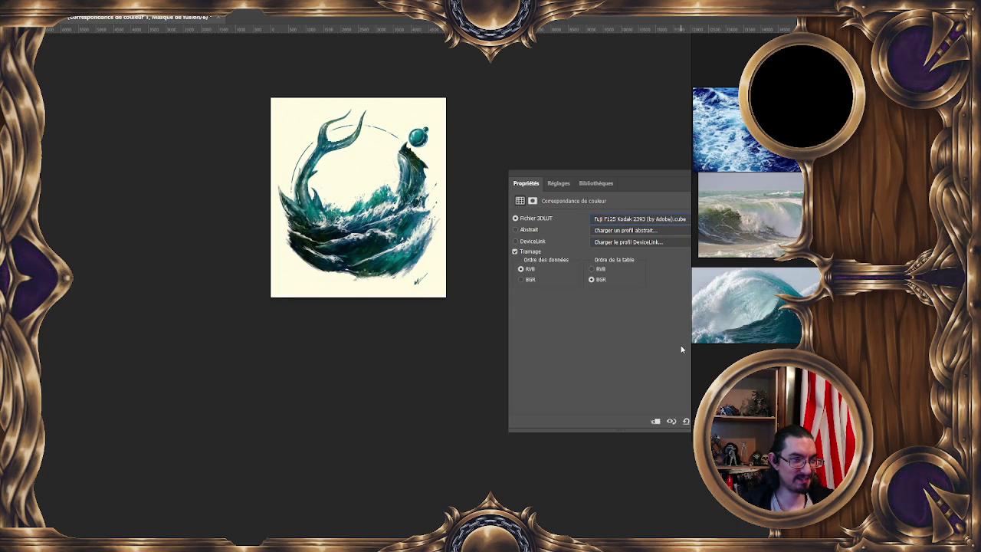
{"action": "key", "text": "Down"}
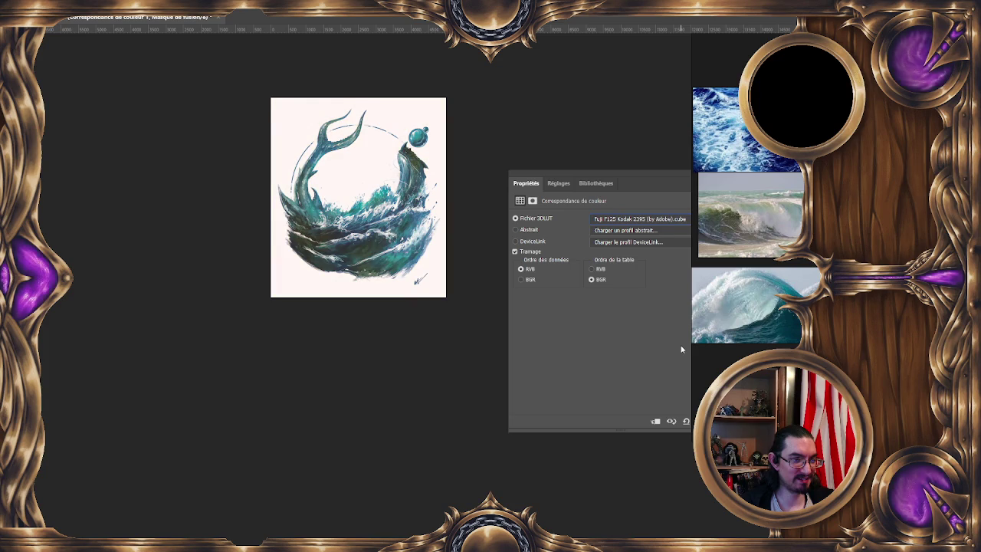
{"action": "key", "text": "Down"}
{"action": "key", "text": "Down"}
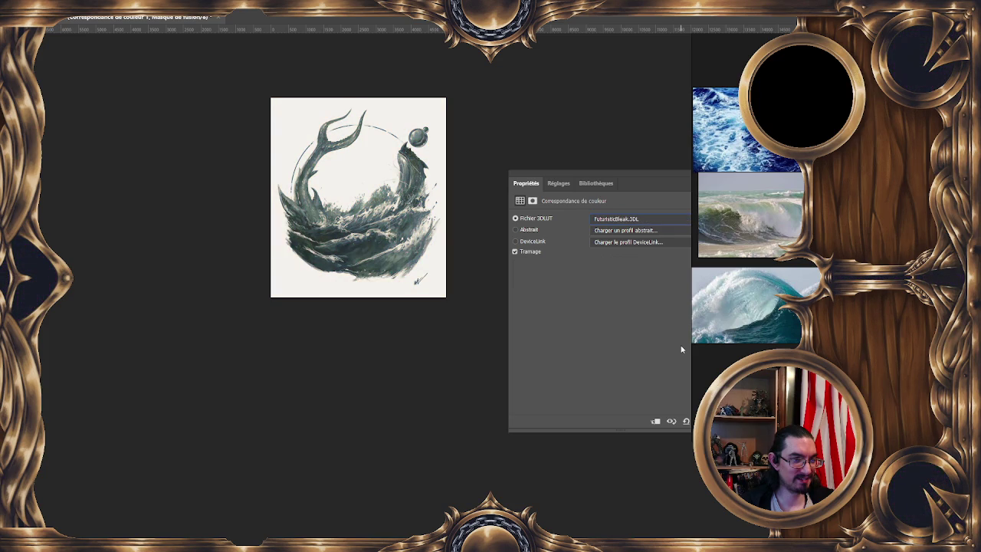
{"action": "key", "text": "Down"}
{"action": "key", "text": "Down"}
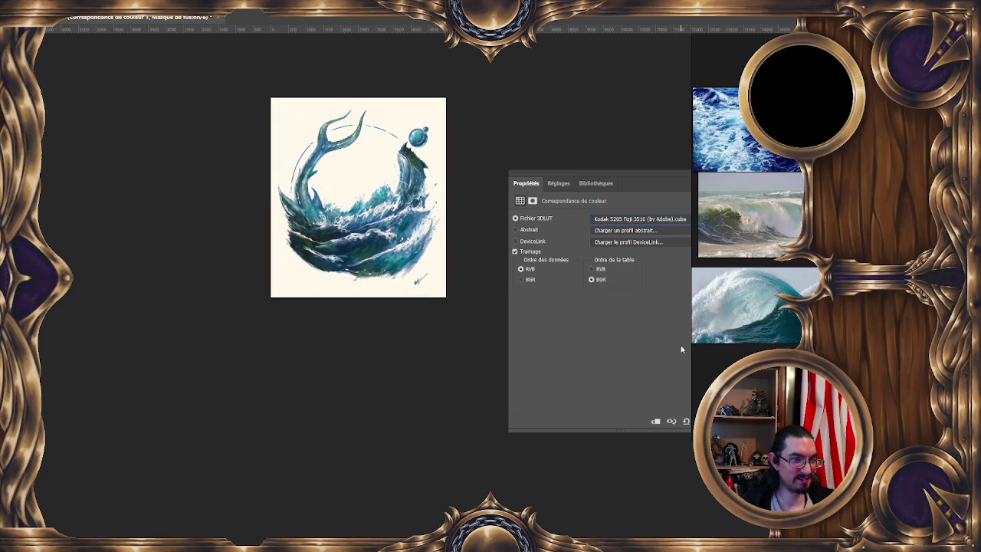
{"action": "key", "text": "Down"}
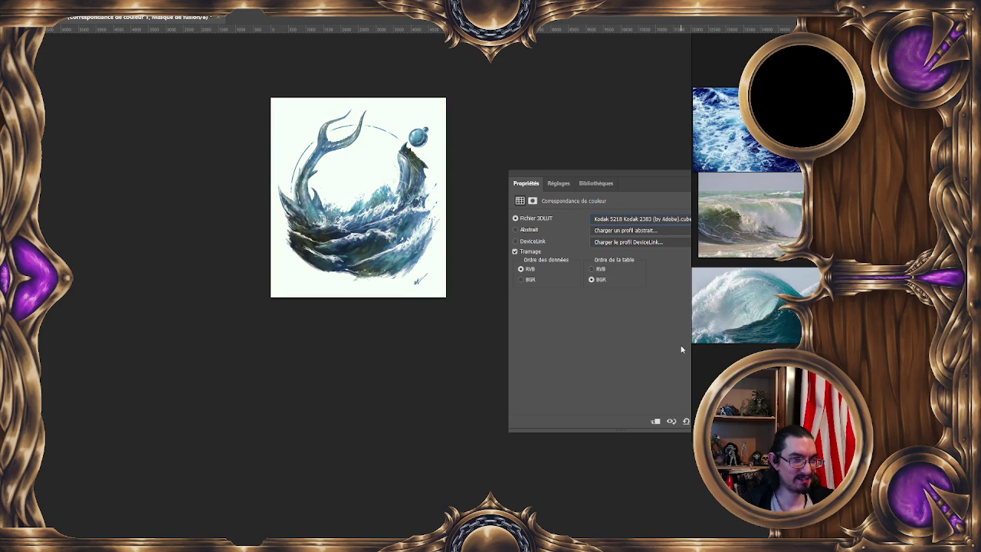
{"action": "key", "text": "Up"}
{"action": "key", "text": "Down"}
Step: Float the Properties panel and toggle the lookup layer to compare with the original
{"action": "mouse_move", "coordinate": [626, 174]}
{"action": "left_mouse_down"}
{"action": "mouse_move", "coordinate": [230, 224]}
{"action": "mouse_move", "coordinate": [163, 197]}
{"action": "left_mouse_up"}
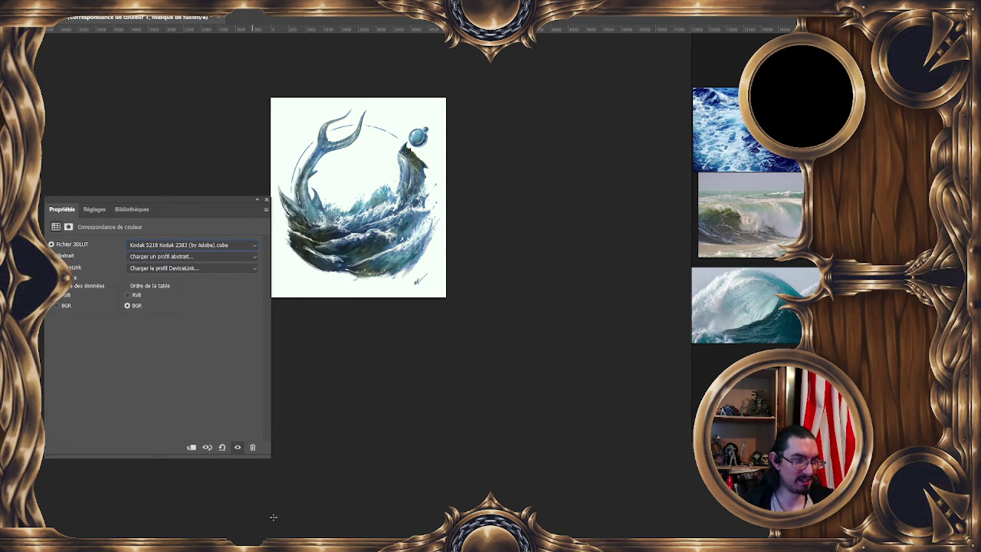
{"action": "left_click", "coordinate": [237, 448]}
{"action": "left_click", "coordinate": [237, 448]}
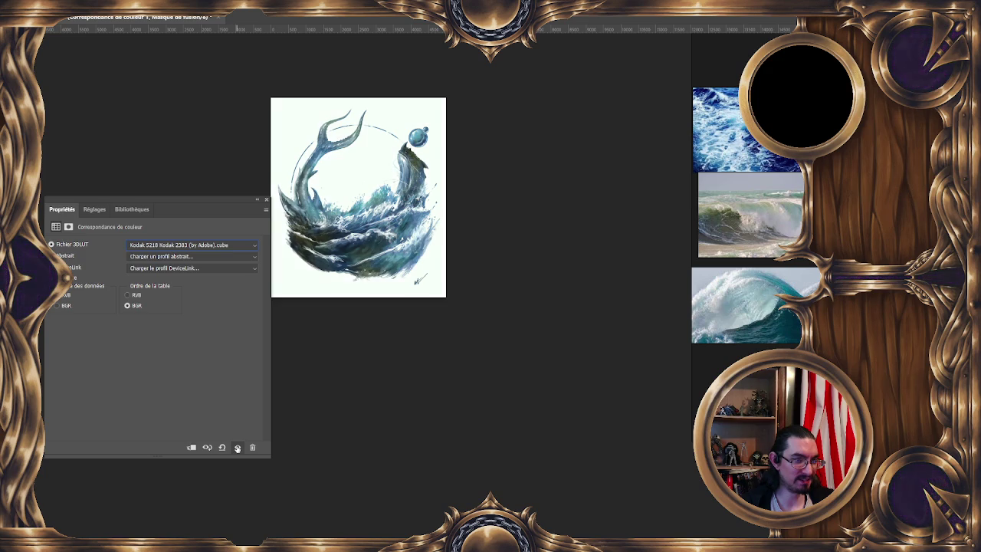
{"action": "double_click", "coordinate": [237, 447]}
Step: Repeatedly toggle the Kodak lookup grade on and off to compare before and after
{"action": "left_click", "coordinate": [237, 447]}
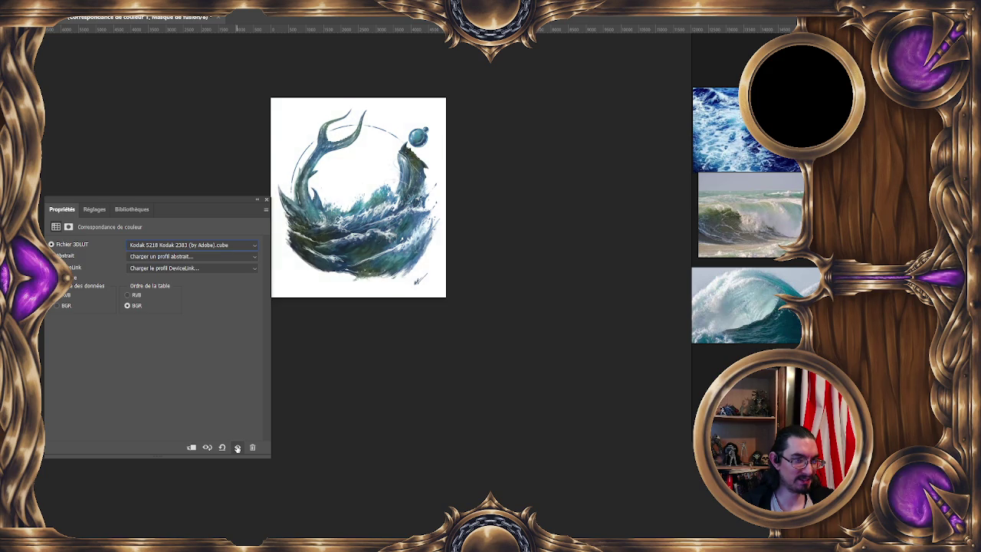
{"action": "left_click", "coordinate": [236, 448]}
{"action": "left_click", "coordinate": [237, 448]}
{"action": "left_click", "coordinate": [237, 448]}
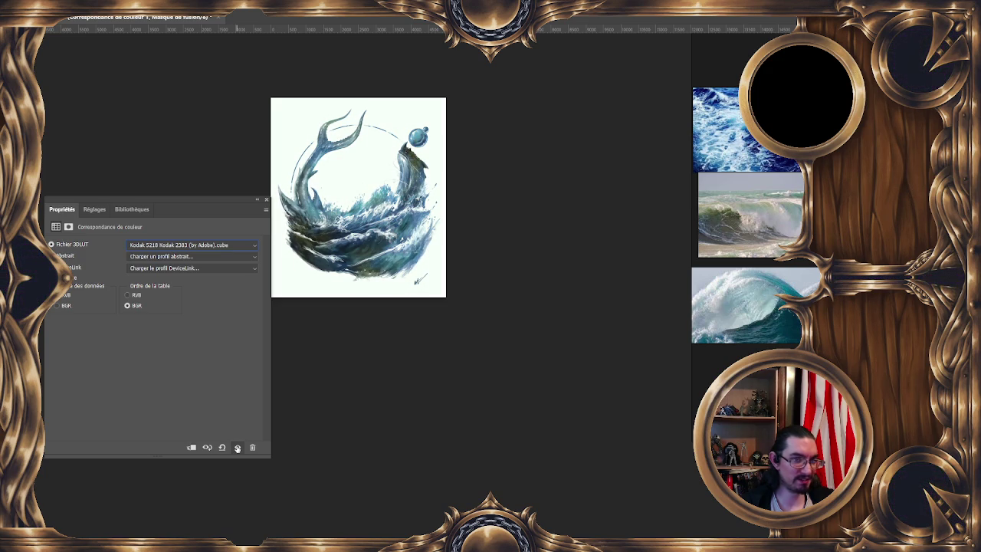
{"action": "left_click", "coordinate": [237, 448]}
{"action": "left_click", "coordinate": [237, 448]}
{"action": "left_click", "coordinate": [237, 448]}
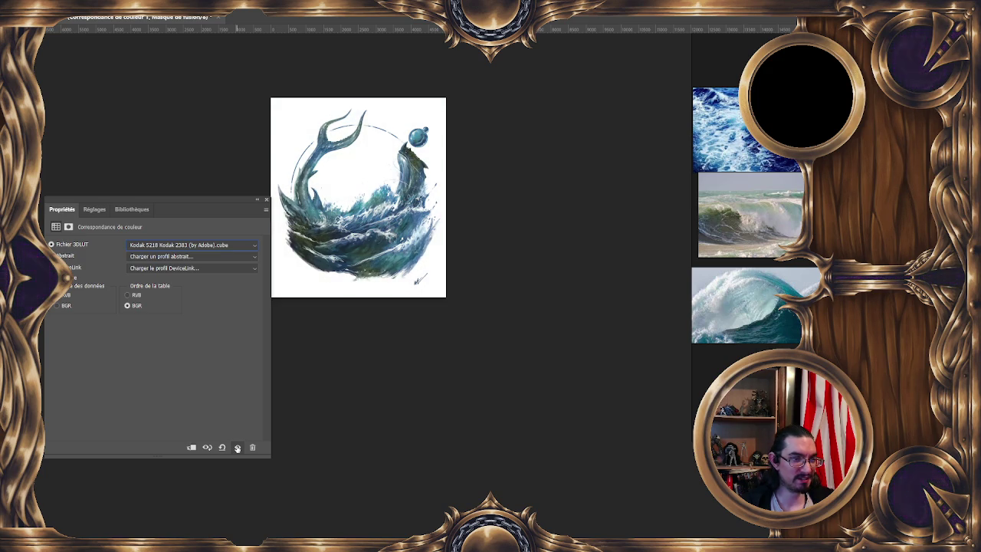
{"action": "left_click", "coordinate": [237, 448]}
{"action": "left_click", "coordinate": [237, 447]}
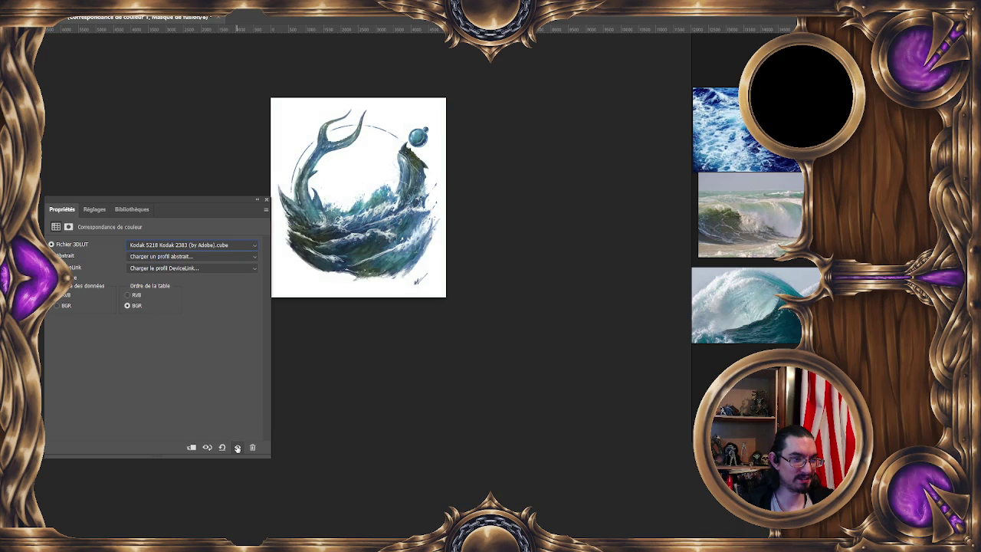
{"action": "left_click", "coordinate": [237, 448]}
{"action": "left_click", "coordinate": [236, 447]}
{"action": "left_click", "coordinate": [237, 447]}
{"action": "left_click", "coordinate": [237, 448]}
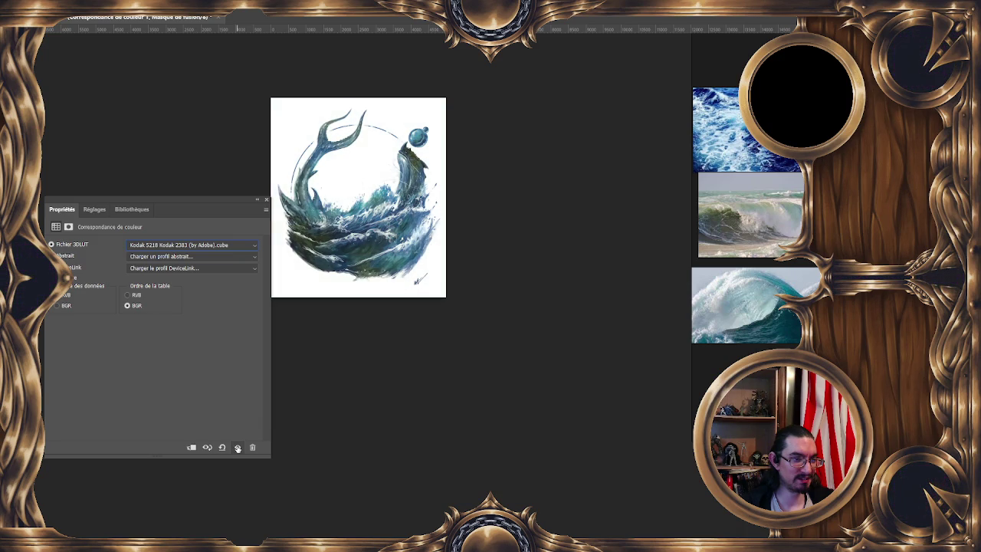
{"action": "left_click", "coordinate": [236, 447]}
{"action": "left_click", "coordinate": [237, 448]}
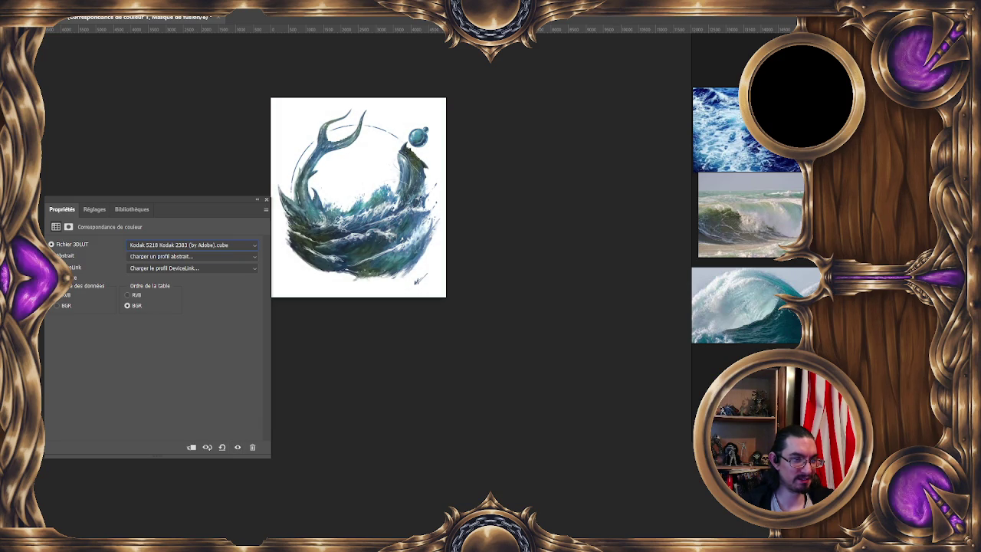
{"action": "left_click", "coordinate": [237, 448]}
{"action": "left_click", "coordinate": [237, 448]}
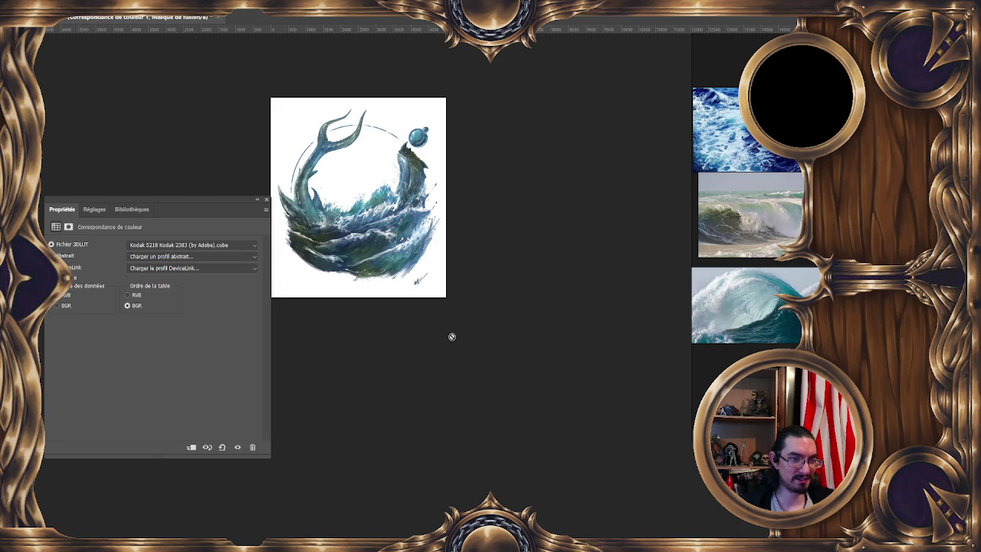
{"action": "left_click", "coordinate": [238, 448]}
{"action": "left_click", "coordinate": [238, 447]}
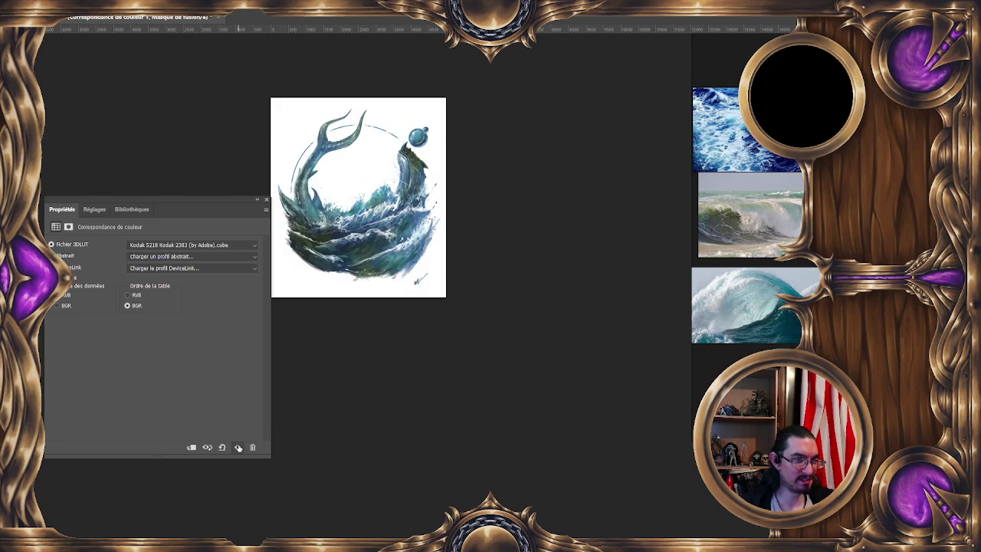
{"action": "left_click", "coordinate": [238, 447]}
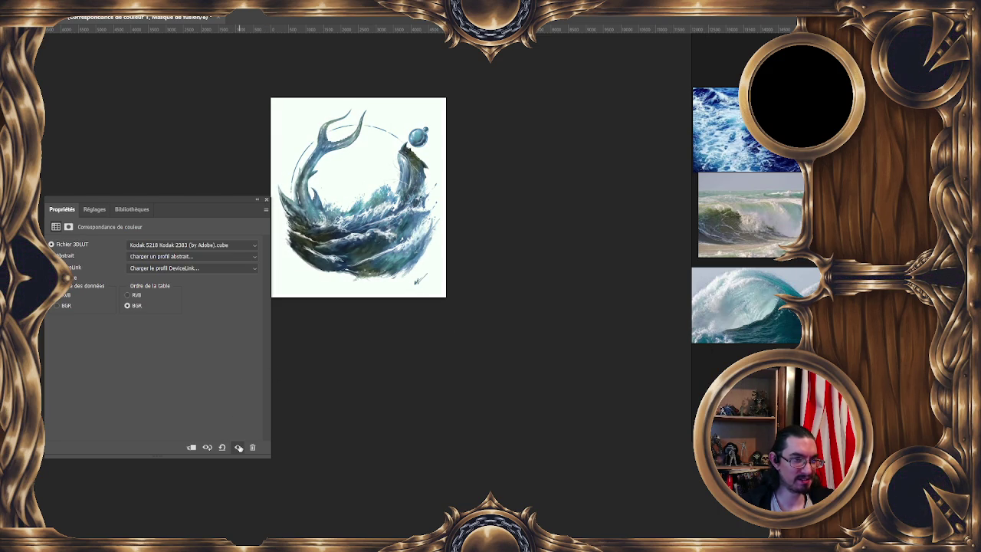
Step: Zoom into the wave artwork and re-compare it with and without the Kodak grade
{"action": "left_click_drag", "start_coordinate": [497, 257], "coordinate": [566, 294]}
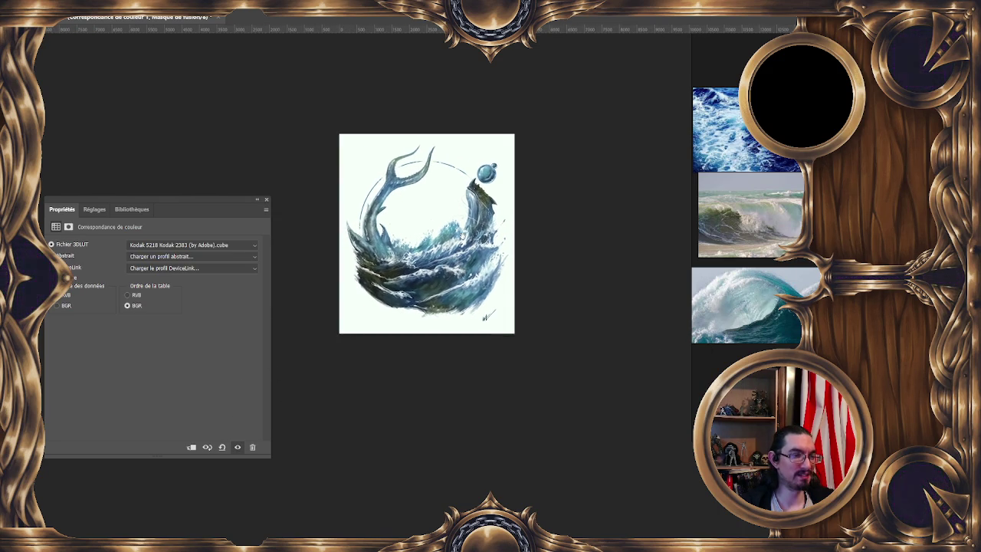
{"action": "mouse_move", "coordinate": [432, 204]}
{"action": "left_mouse_down"}
{"action": "mouse_move", "coordinate": [506, 254]}
{"action": "mouse_move", "coordinate": [299, 369]}
{"action": "left_mouse_up"}
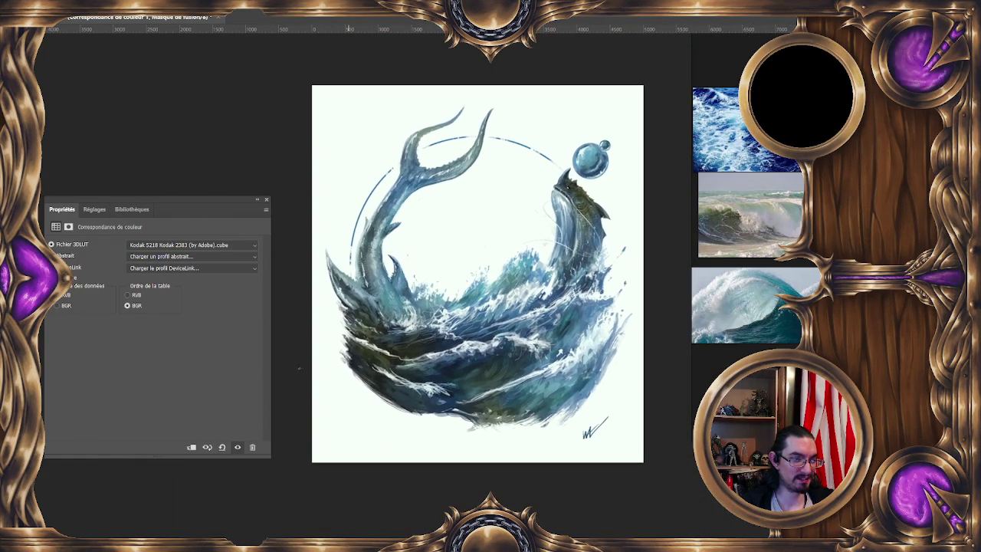
{"action": "left_click", "coordinate": [239, 447]}
{"action": "left_click", "coordinate": [239, 447]}
{"action": "left_click", "coordinate": [239, 447]}
{"action": "left_click", "coordinate": [239, 448]}
{"action": "left_click", "coordinate": [239, 448]}
{"action": "left_click", "coordinate": [239, 448]}
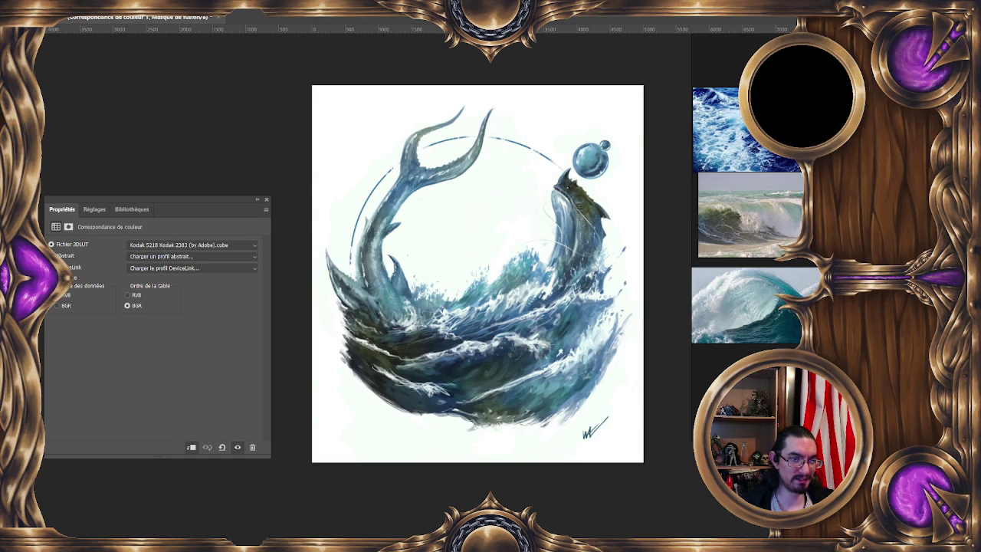
{"action": "left_click_drag", "start_coordinate": [517, 216], "coordinate": [545, 230]}
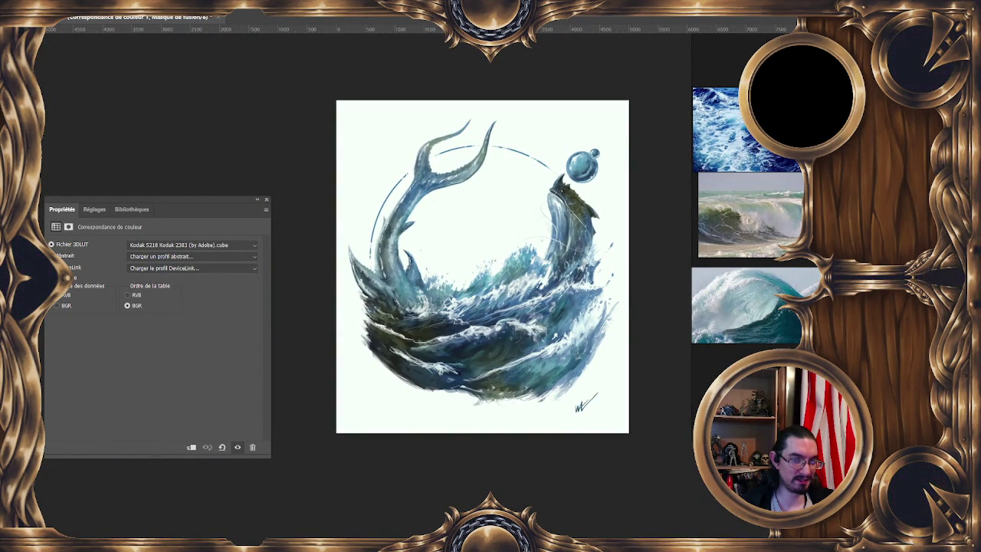
Step: Toggle the Kodak 5218 Kodak 2383 grade repeatedly against the original painting
{"action": "left_click", "coordinate": [237, 447]}
{"action": "left_click", "coordinate": [236, 448]}
{"action": "left_click", "coordinate": [237, 448]}
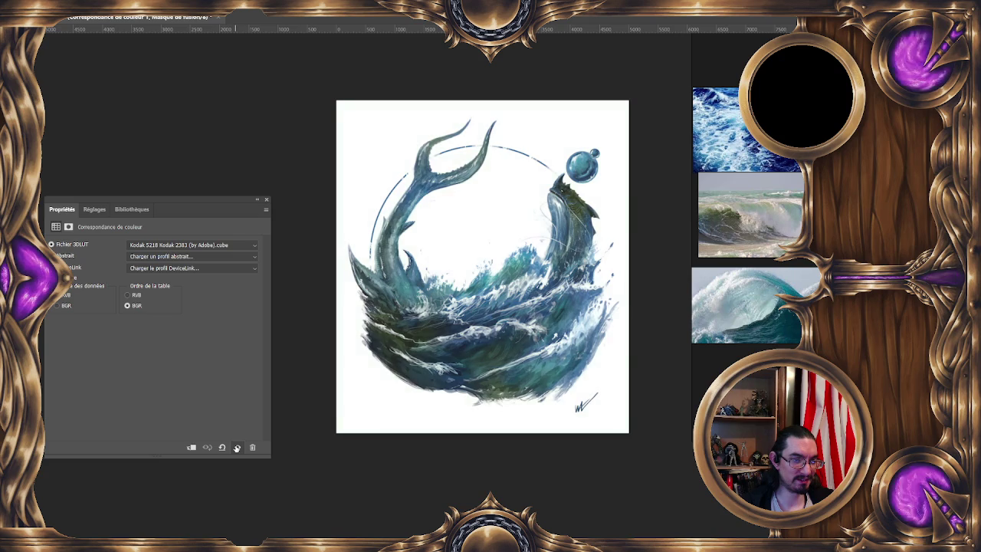
{"action": "left_click", "coordinate": [236, 448]}
{"action": "left_click", "coordinate": [236, 447]}
{"action": "left_click", "coordinate": [237, 448]}
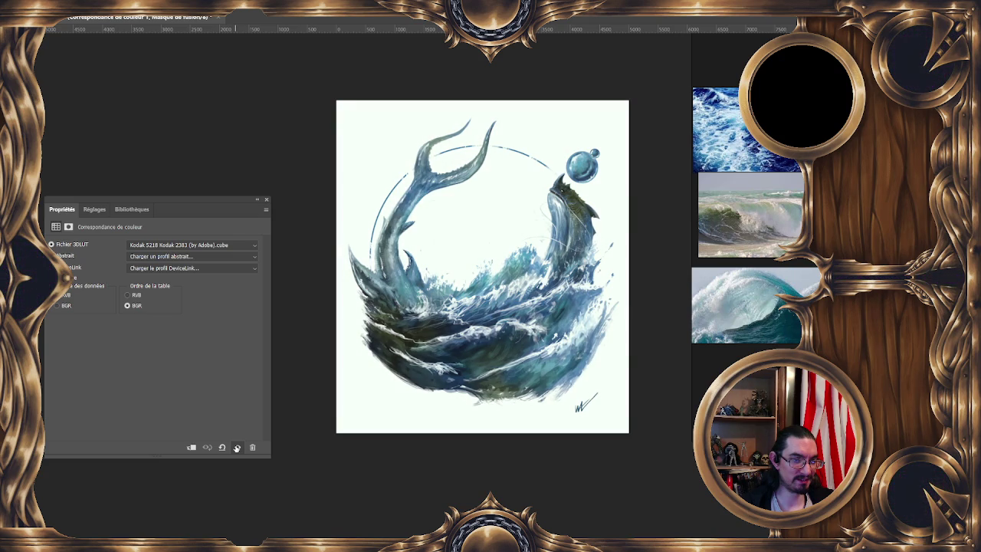
{"action": "left_click", "coordinate": [237, 448]}
{"action": "left_click", "coordinate": [237, 448]}
{"action": "left_click", "coordinate": [237, 447]}
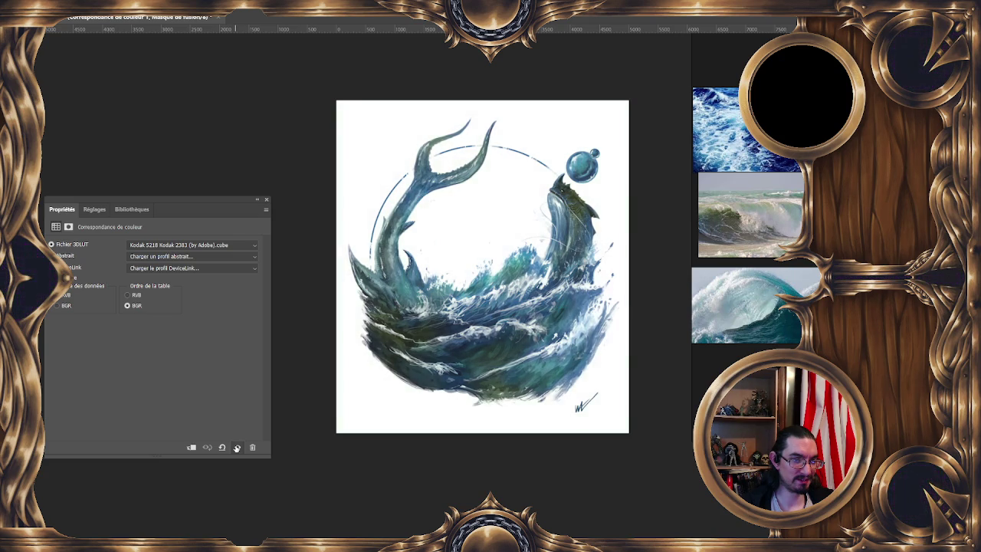
{"action": "left_click", "coordinate": [236, 448]}
{"action": "left_click", "coordinate": [237, 448]}
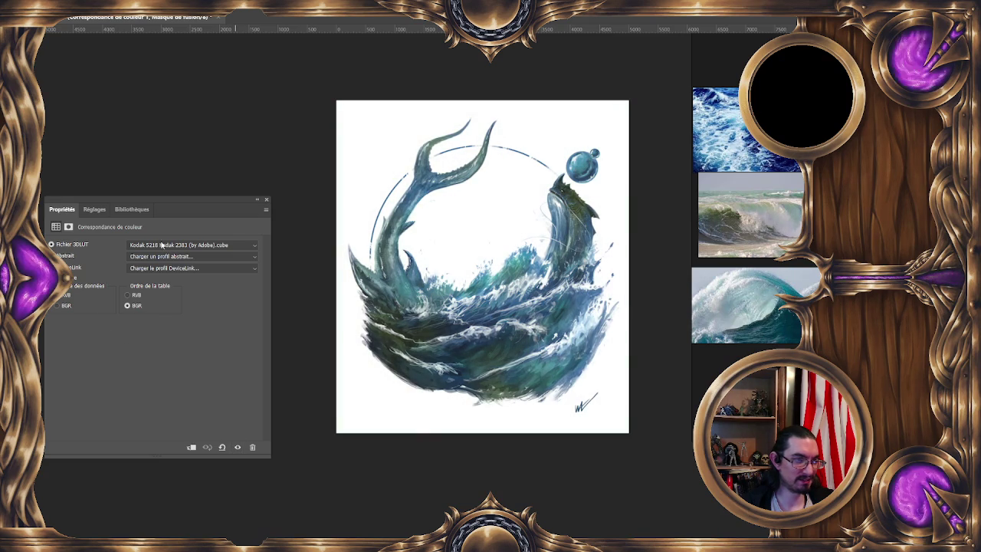
Step: Try the Kodak 5218 Kodak 2395, Moonlight, LateSunset and Soft_Warming lookup presets
{"action": "left_click", "coordinate": [192, 245]}
{"action": "left_click", "coordinate": [153, 476]}
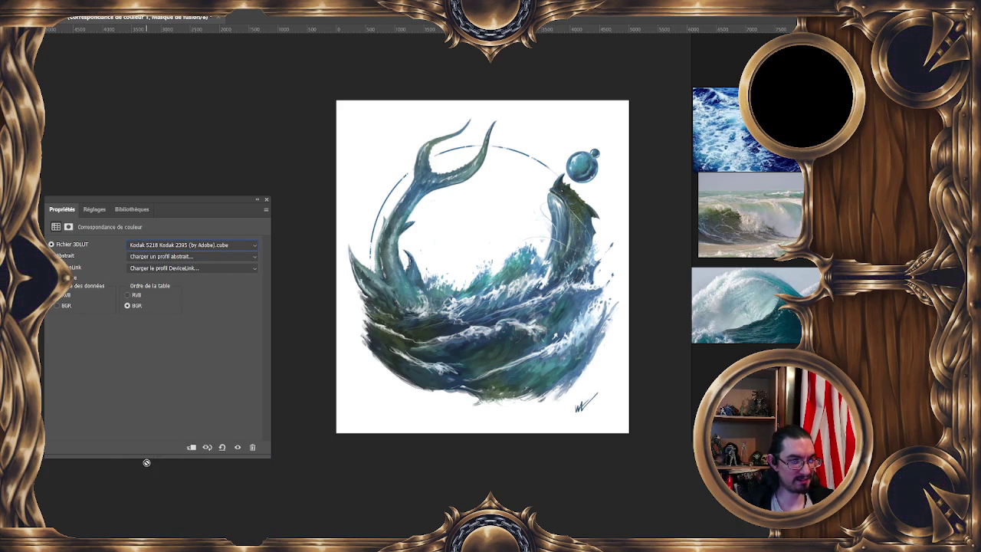
{"action": "key", "text": "Down"}
{"action": "key", "text": "Down"}
{"action": "key", "text": "Down"}
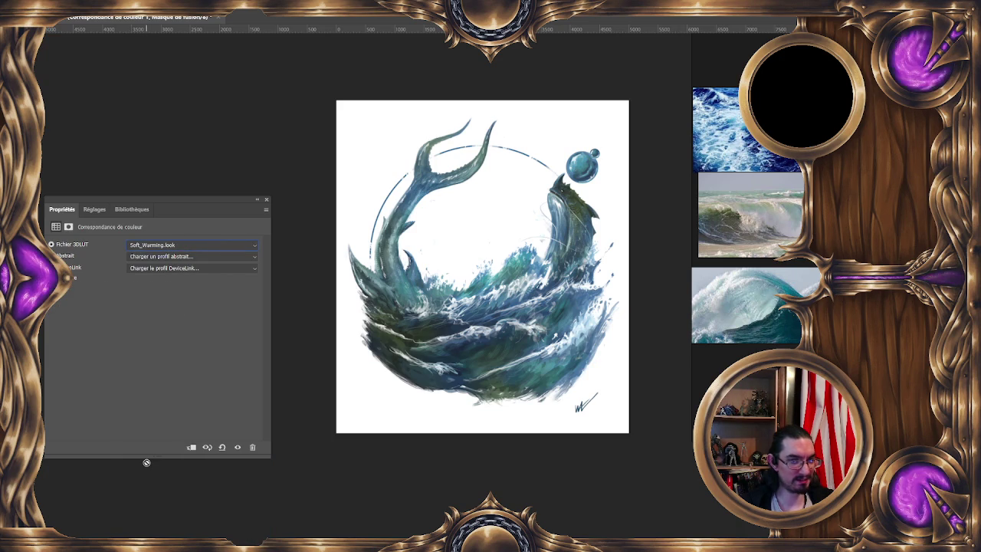
{"action": "key", "text": "Up"}
{"action": "key", "text": "Up"}
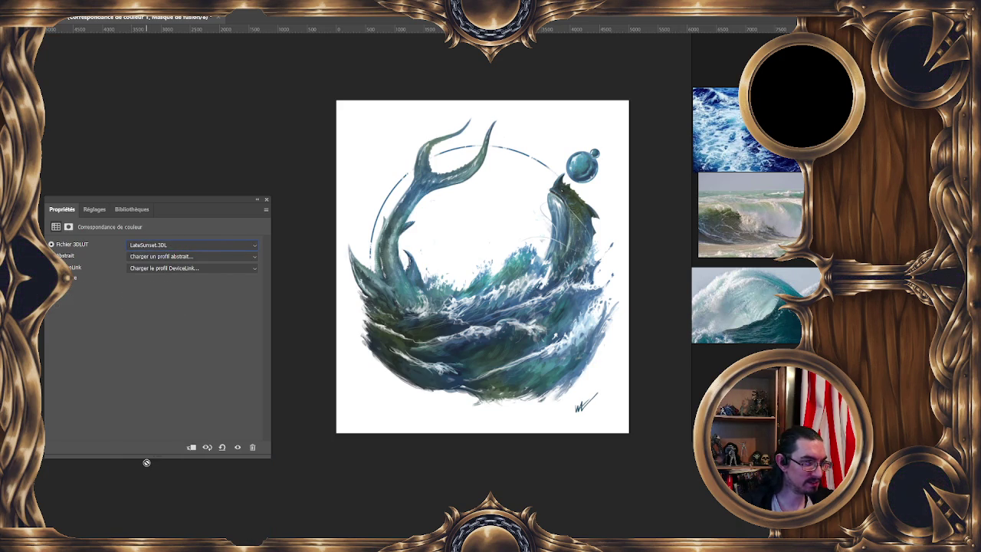
{"action": "key", "text": "Up"}
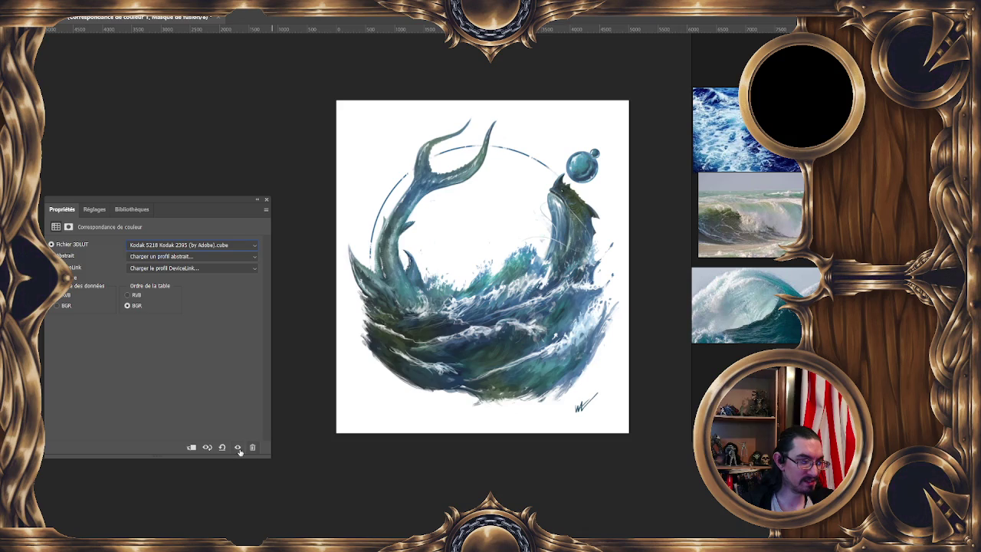
{"action": "left_click", "coordinate": [237, 448]}
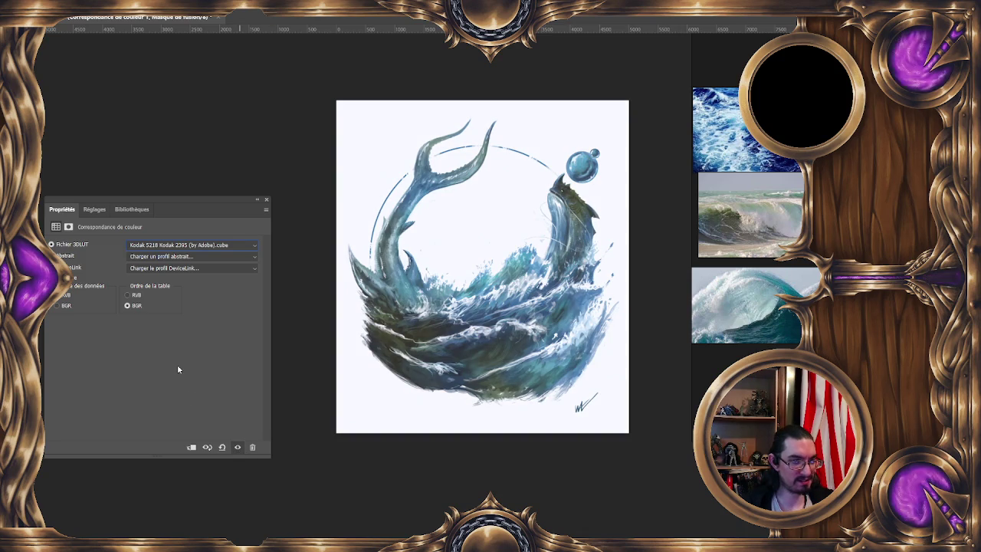
{"action": "key", "text": "Down"}
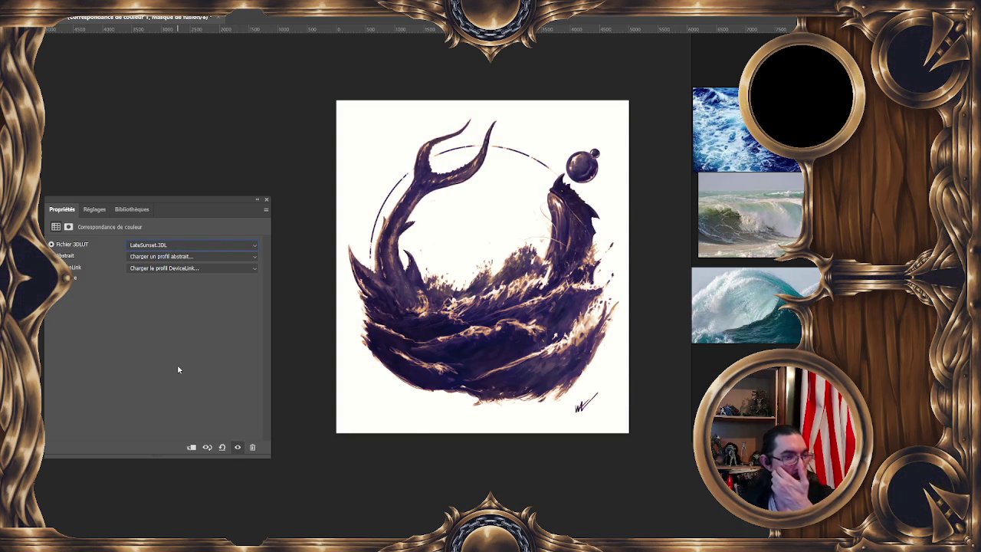
{"action": "key", "text": "Down"}
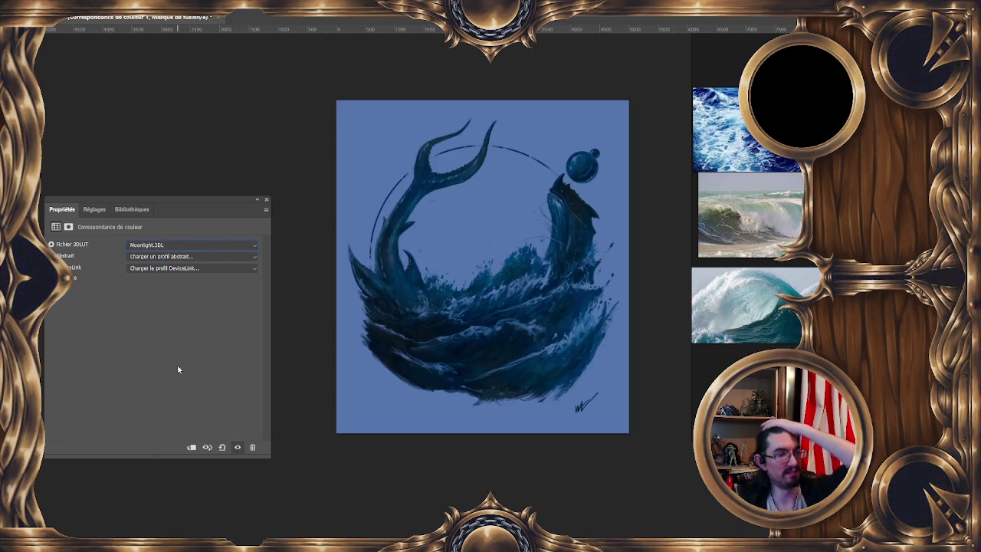
{"action": "key", "text": "Down"}
{"action": "key", "text": "Down"}
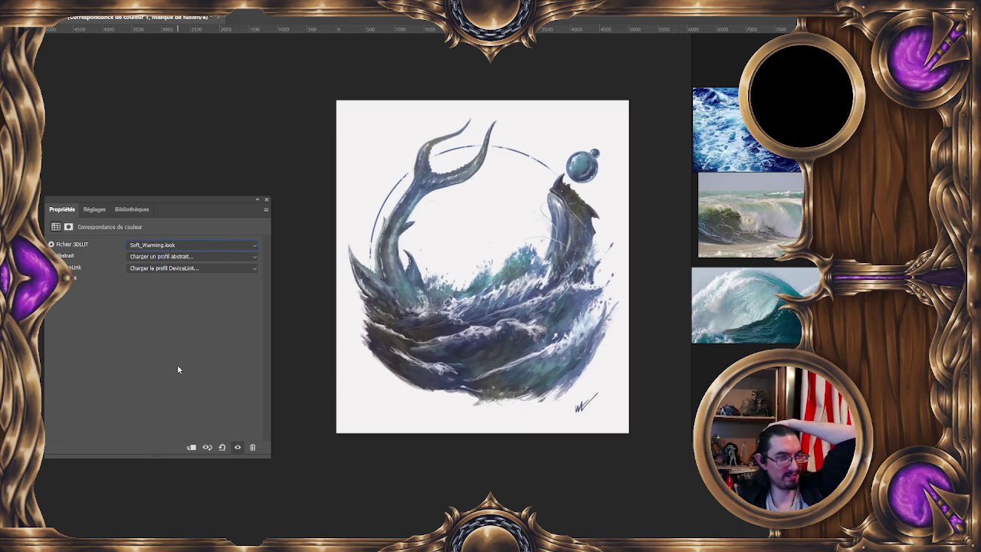
Step: Compare the TealOrangePlusContrast grade with the original, then switch to the TensionGreen.3DL preset
{"action": "left_click", "coordinate": [237, 447]}
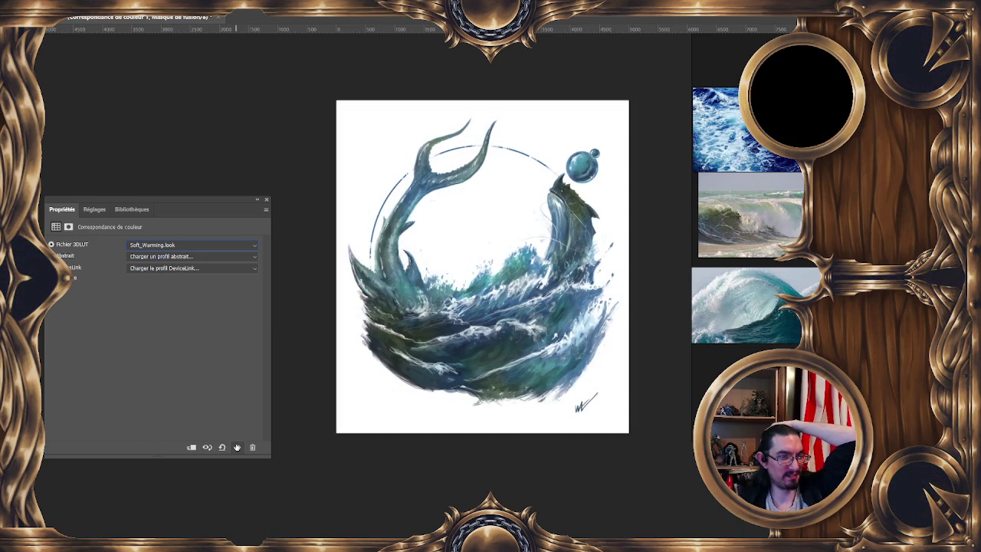
{"action": "left_click", "coordinate": [237, 447]}
{"action": "left_click", "coordinate": [236, 446]}
{"action": "left_click", "coordinate": [237, 447]}
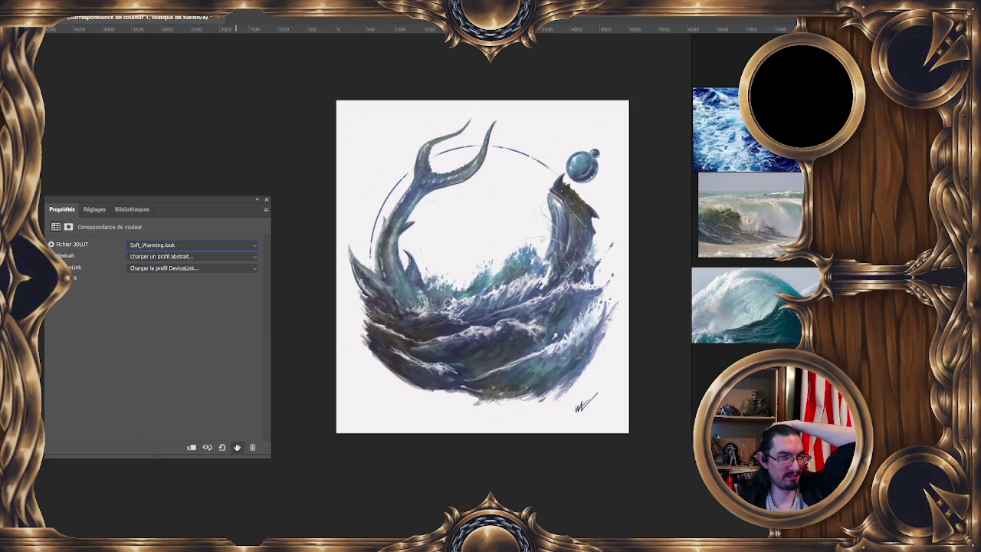
{"action": "left_click", "coordinate": [237, 447]}
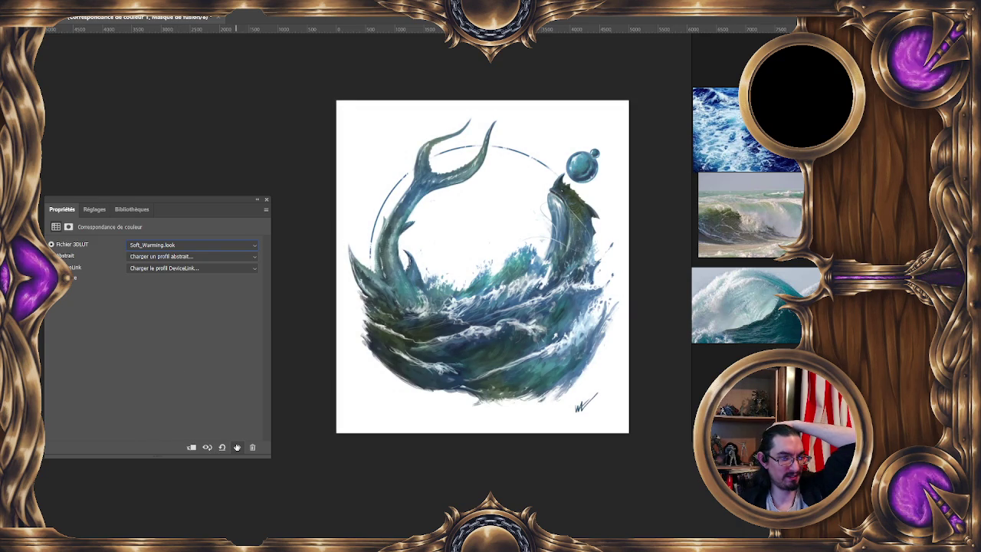
{"action": "left_click", "coordinate": [237, 446]}
{"action": "left_click", "coordinate": [237, 447]}
{"action": "left_click", "coordinate": [236, 446]}
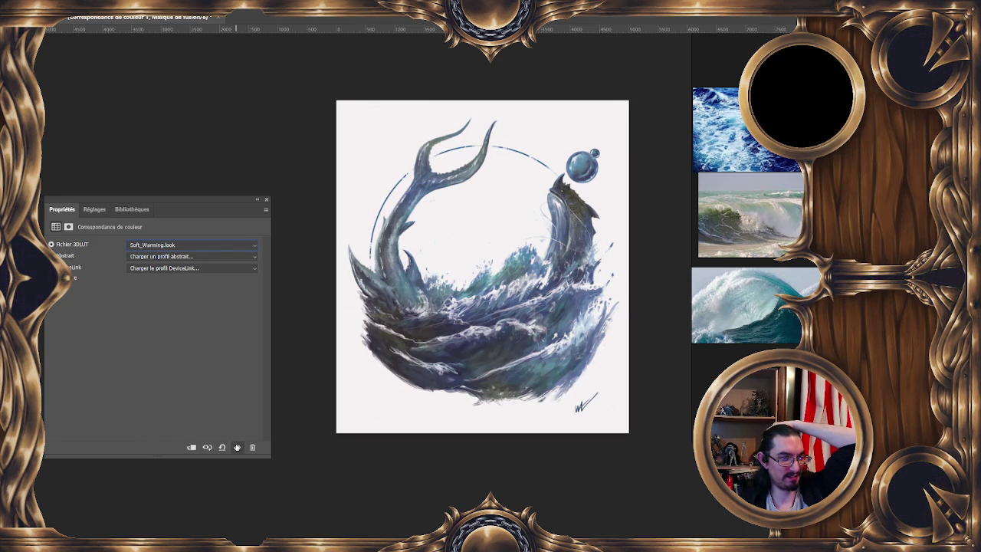
{"action": "left_click", "coordinate": [237, 447]}
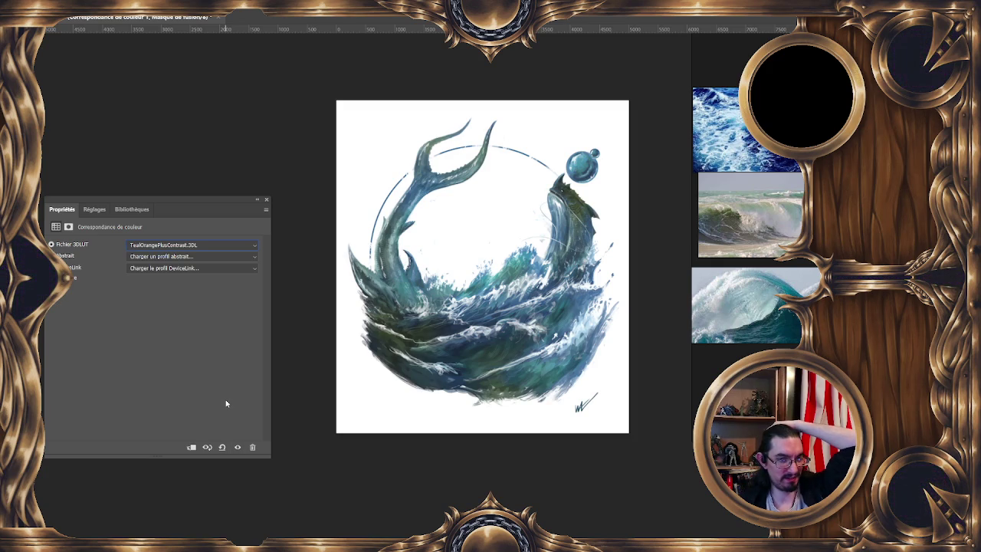
{"action": "left_click", "coordinate": [237, 447]}
{"action": "key", "text": "Down"}
{"action": "key", "text": "Up"}
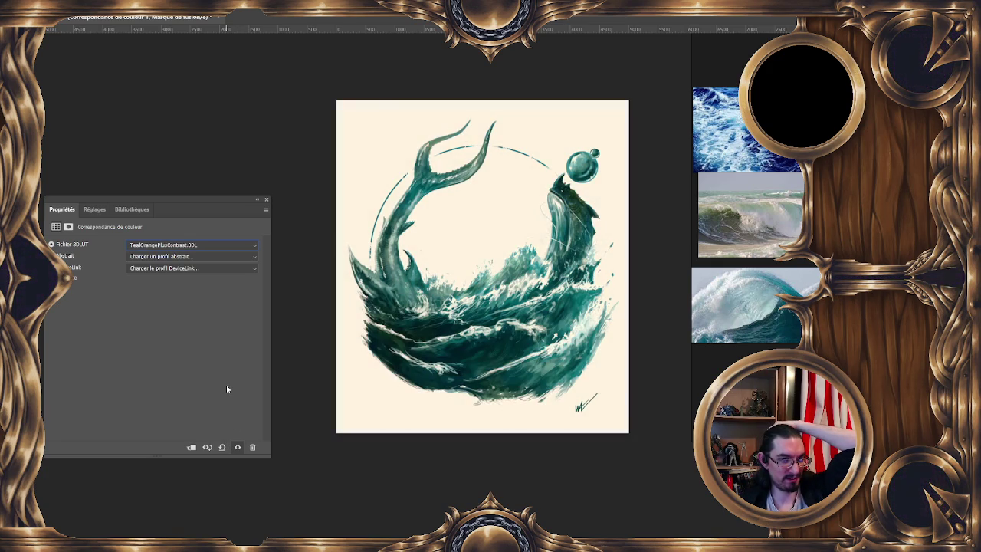
{"action": "key", "text": "Down"}
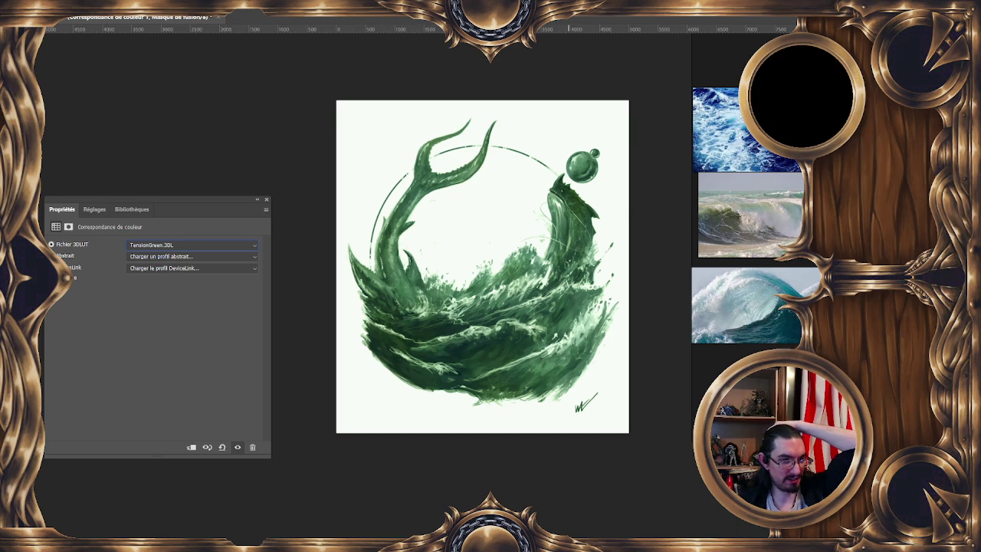
Step: Delete the old Color Lookup layer and add a fresh Color Lookup adjustment
{"action": "left_click", "coordinate": [253, 447]}
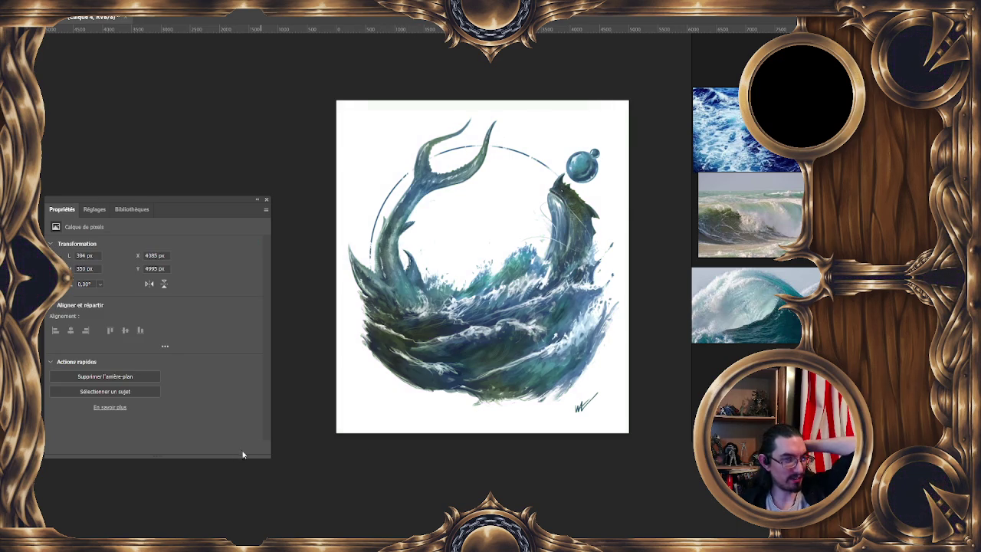
{"action": "left_click", "coordinate": [268, 202]}
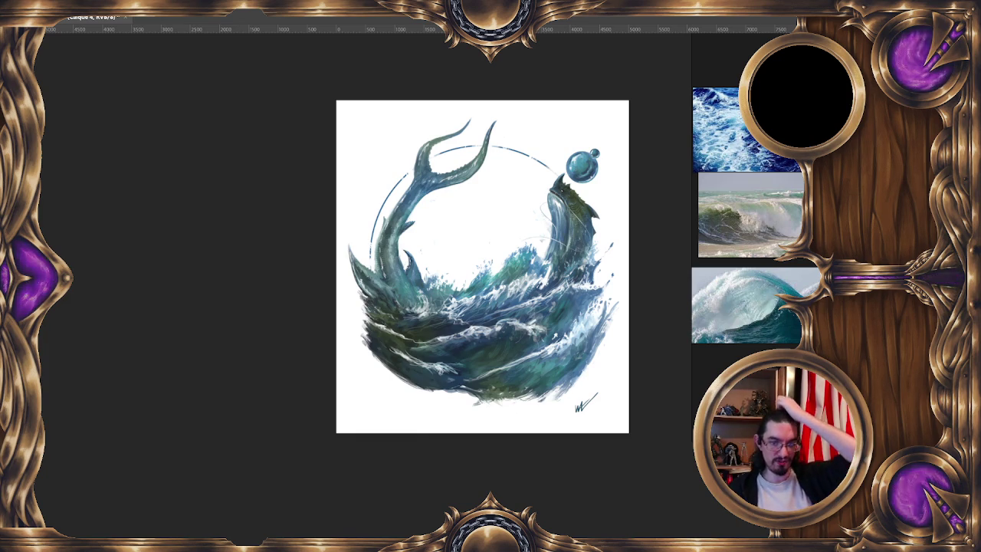
{"action": "left_click", "coordinate": [192, 241]}
{"action": "left_click", "coordinate": [192, 244]}
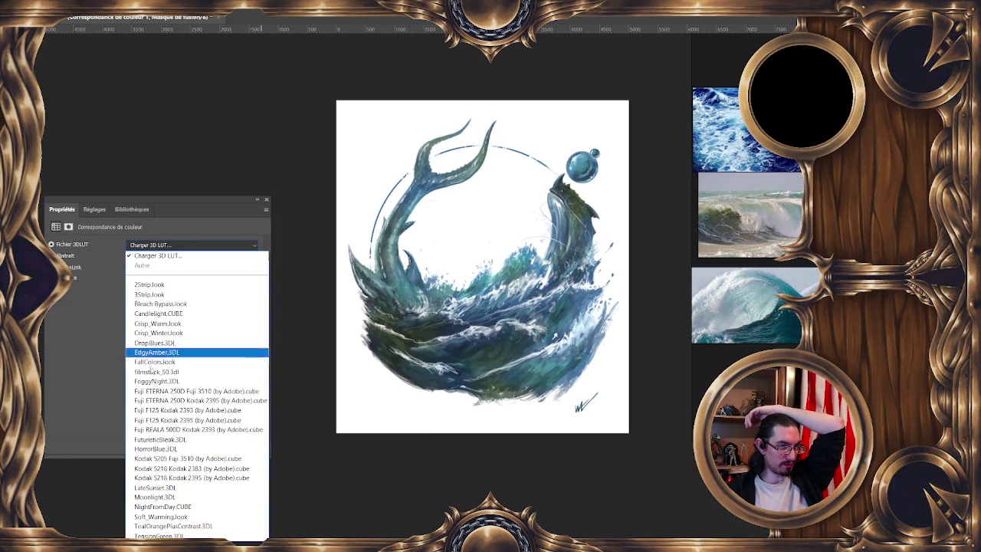
Step: Try FoggyNight, FuturisticBleak and Kodak 5218 Kodak 2383 presets, ending on FallColors.look
{"action": "left_click", "coordinate": [156, 381]}
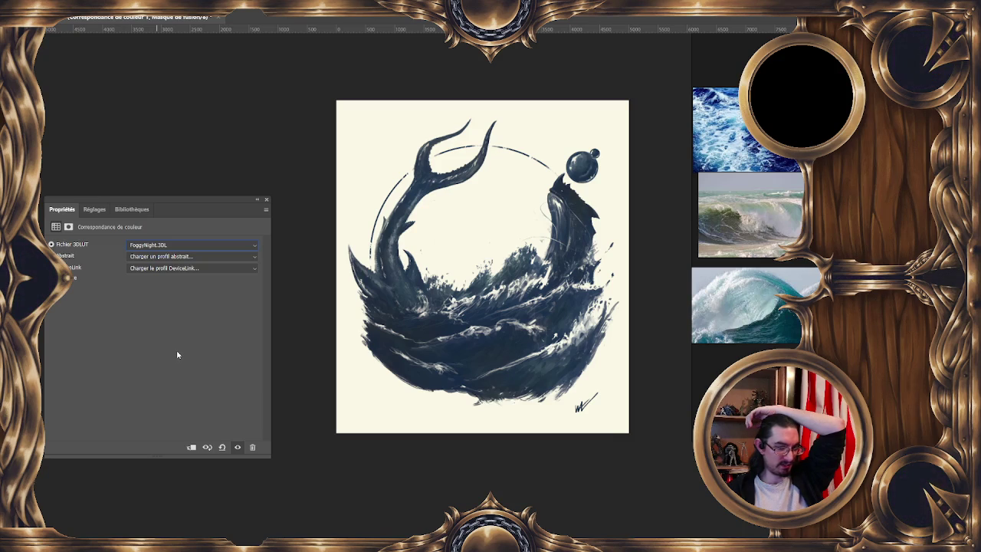
{"action": "key", "text": "Down"}
{"action": "key", "text": "Down"}
{"action": "key", "text": "Down"}
{"action": "key", "text": "Down"}
{"action": "key", "text": "Down"}
{"action": "key", "text": "Down"}
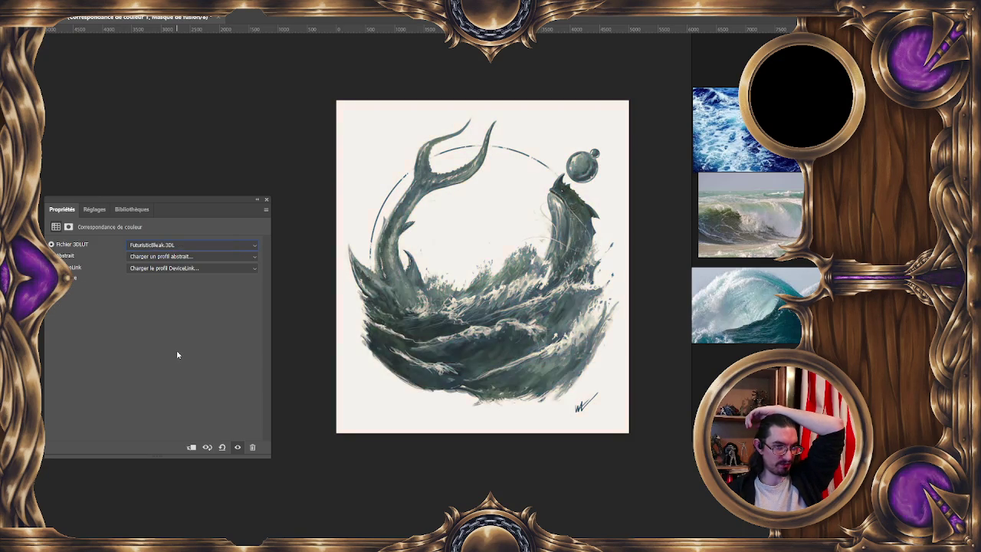
{"action": "key", "text": "Down"}
{"action": "key", "text": "Down"}
{"action": "key", "text": "Down"}
{"action": "key", "text": "Down"}
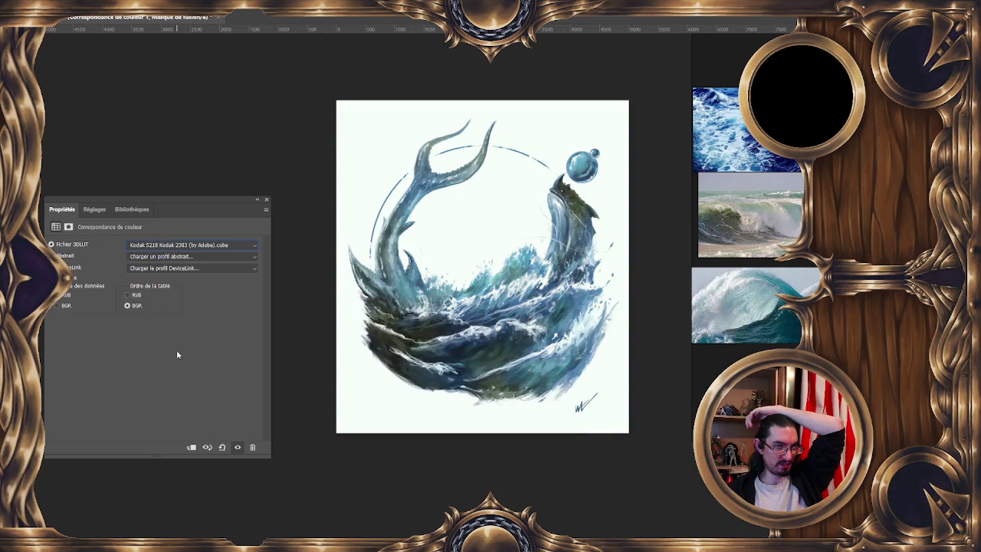
{"action": "key", "text": "Down"}
{"action": "key", "text": "Down"}
{"action": "key", "text": "Down"}
{"action": "key", "text": "Down"}
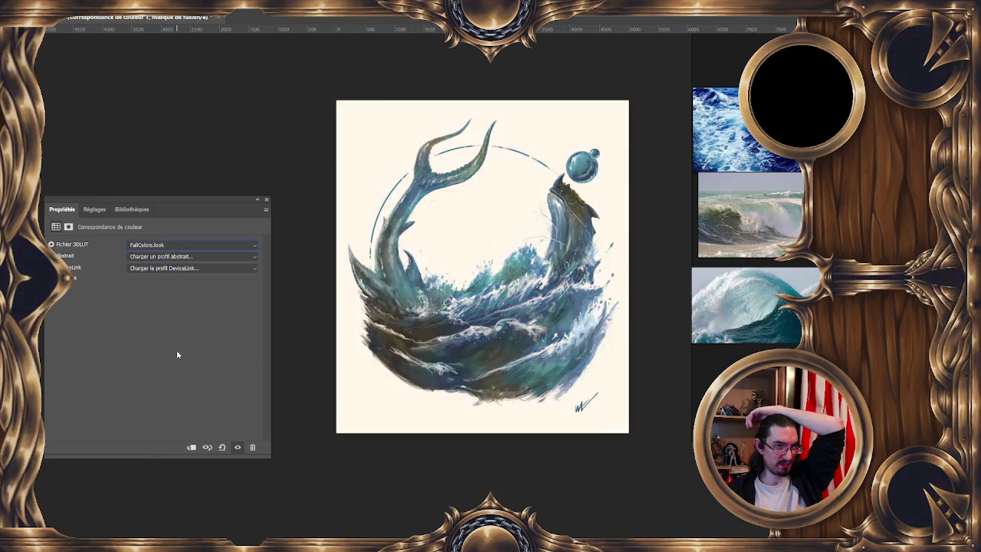
{"action": "key", "text": "Down"}
{"action": "key", "text": "Down"}
{"action": "key", "text": "Down"}
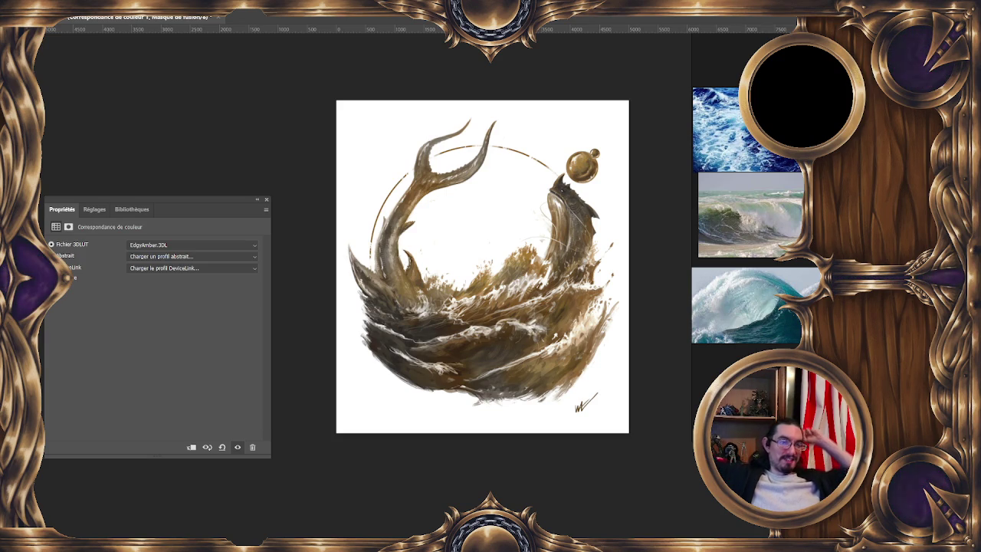
Step: Toggle the amber grade with Ctrl+comma to compare, then delete the Color Lookup layer
{"action": "key", "text": "ctrl+comma"}
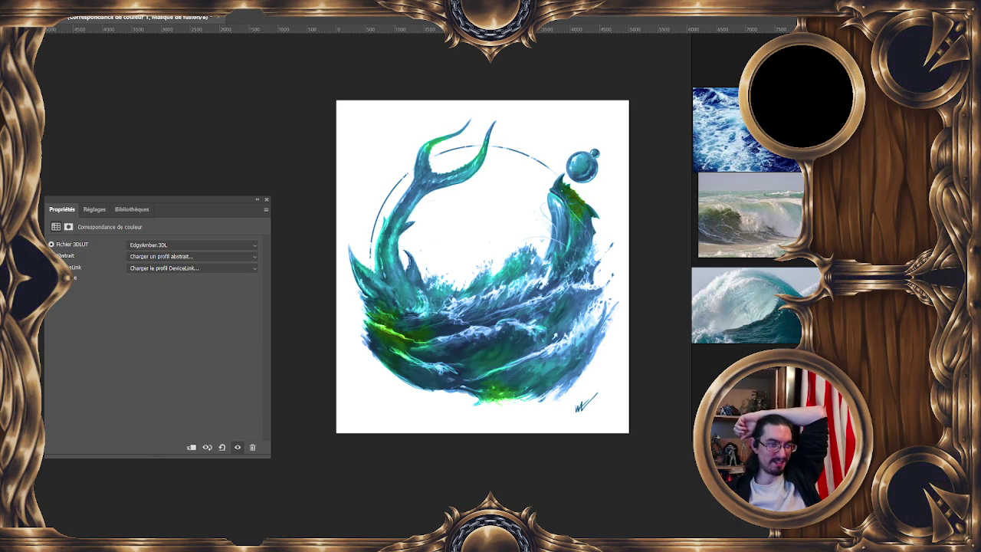
{"action": "key", "text": "ctrl+comma"}
{"action": "key", "text": "ctrl+comma"}
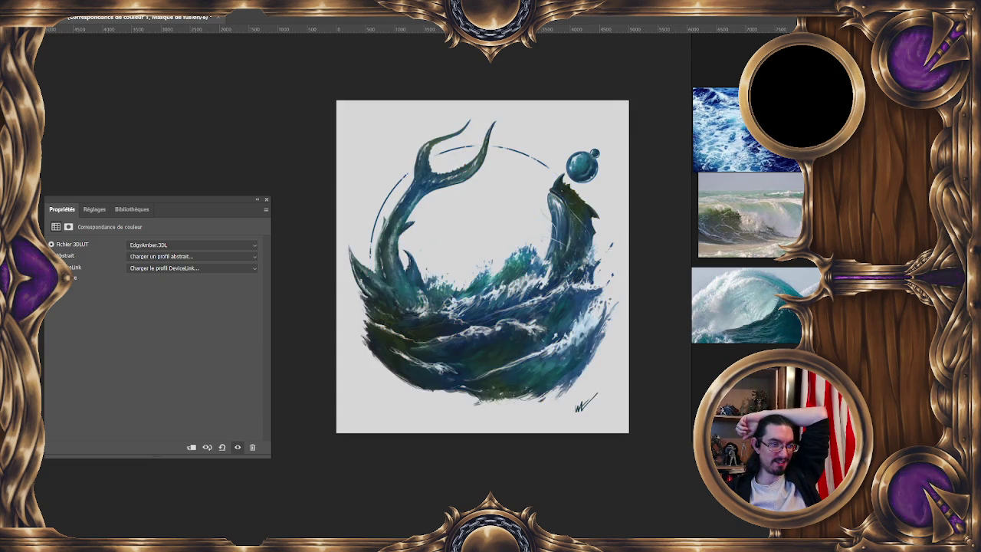
{"action": "key", "text": "ctrl+comma"}
{"action": "key", "text": "ctrl+comma"}
{"action": "key", "text": "ctrl+comma"}
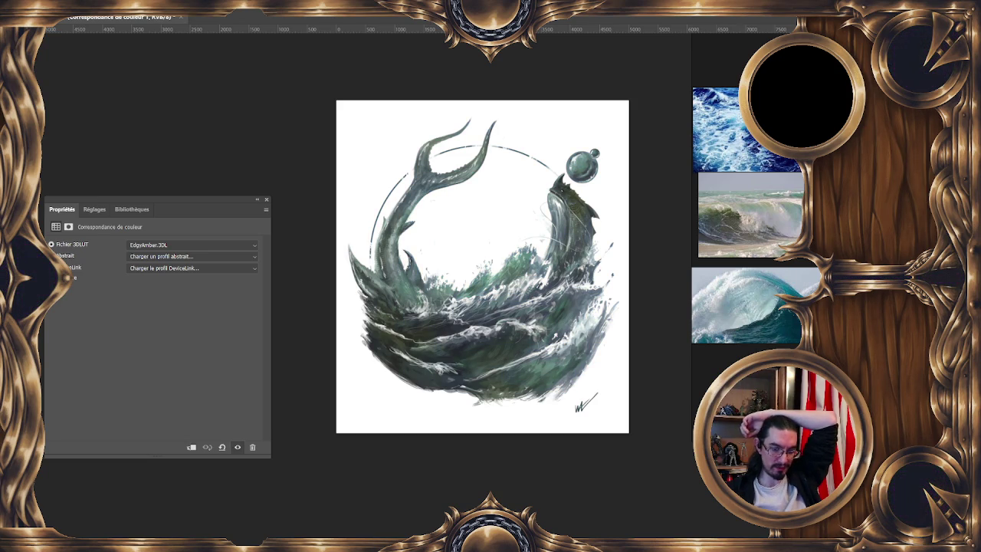
{"action": "key", "text": "Delete"}
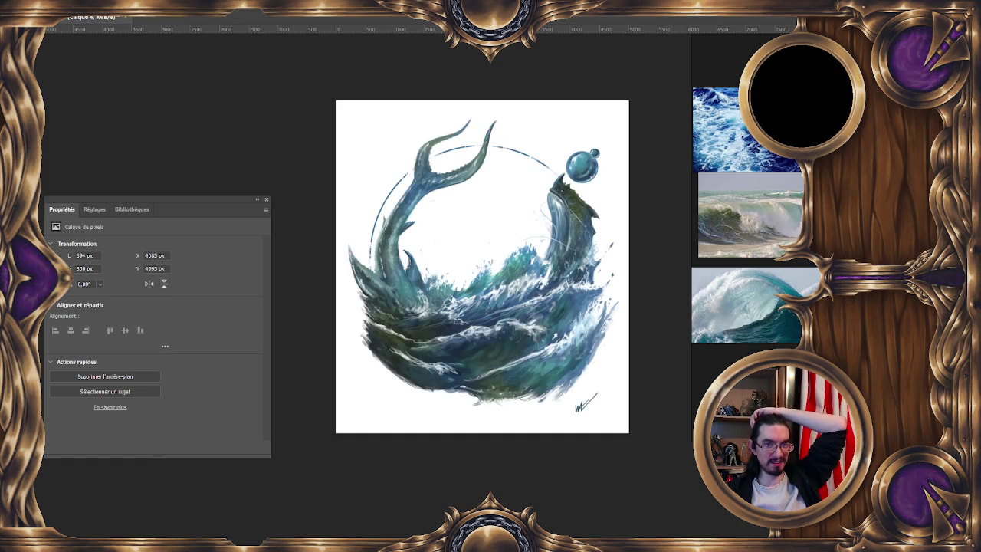
Step: Close the floating Properties panel with its X button
{"action": "left_click", "coordinate": [267, 200]}
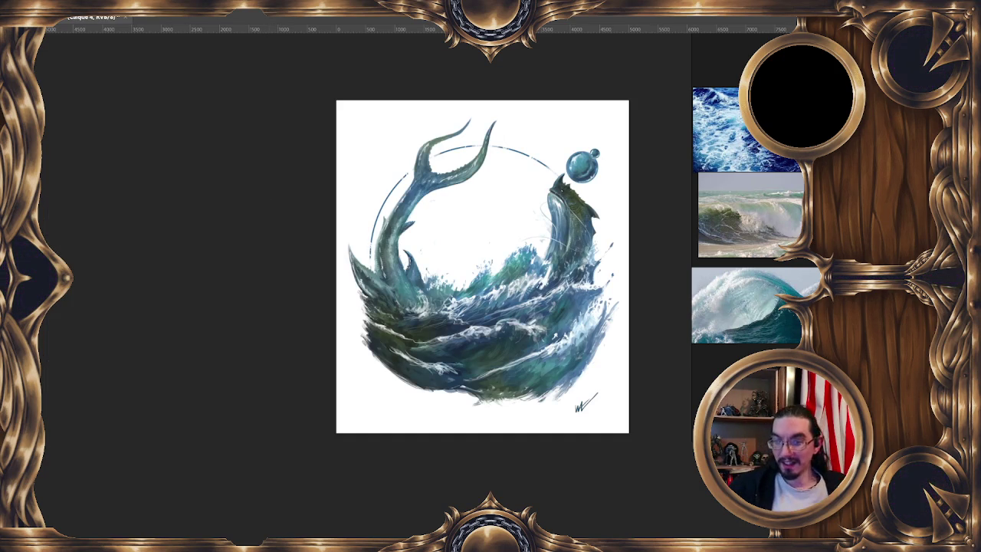